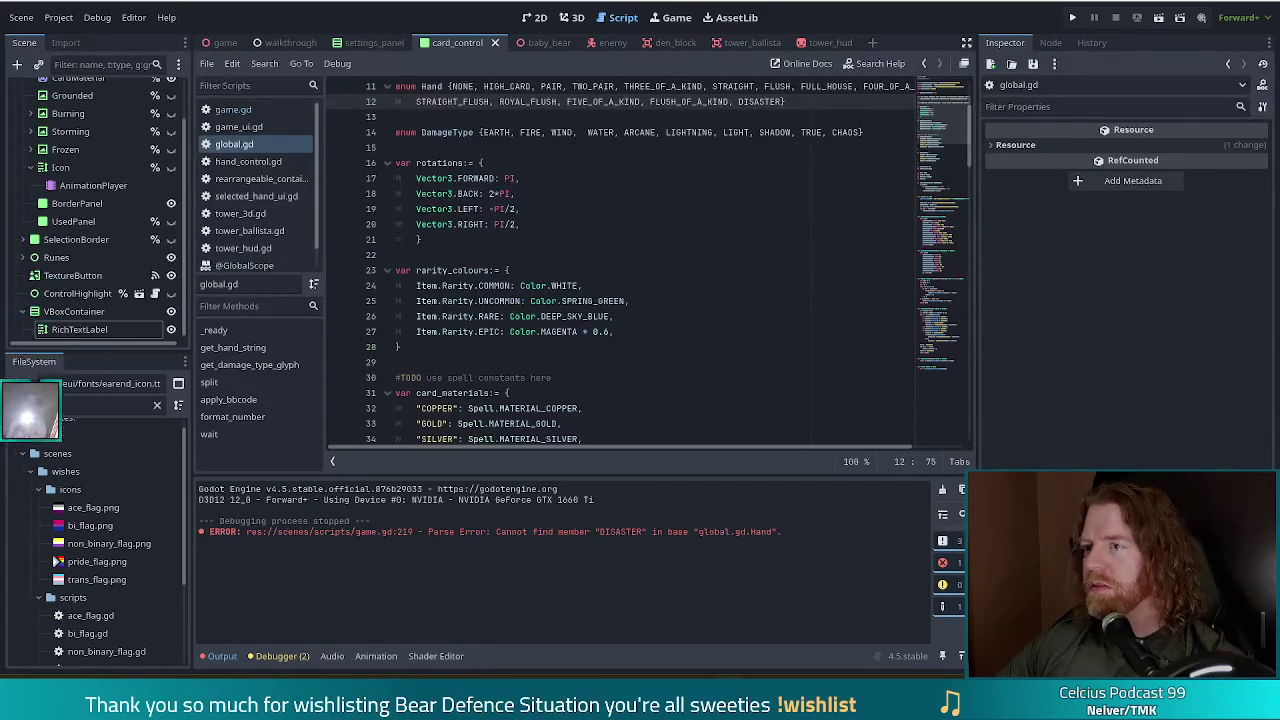
Review the Hand enum's DISASTER entry and the DamageType values in global.gd.
{"action": "left_click", "coordinate": [631, 210]}
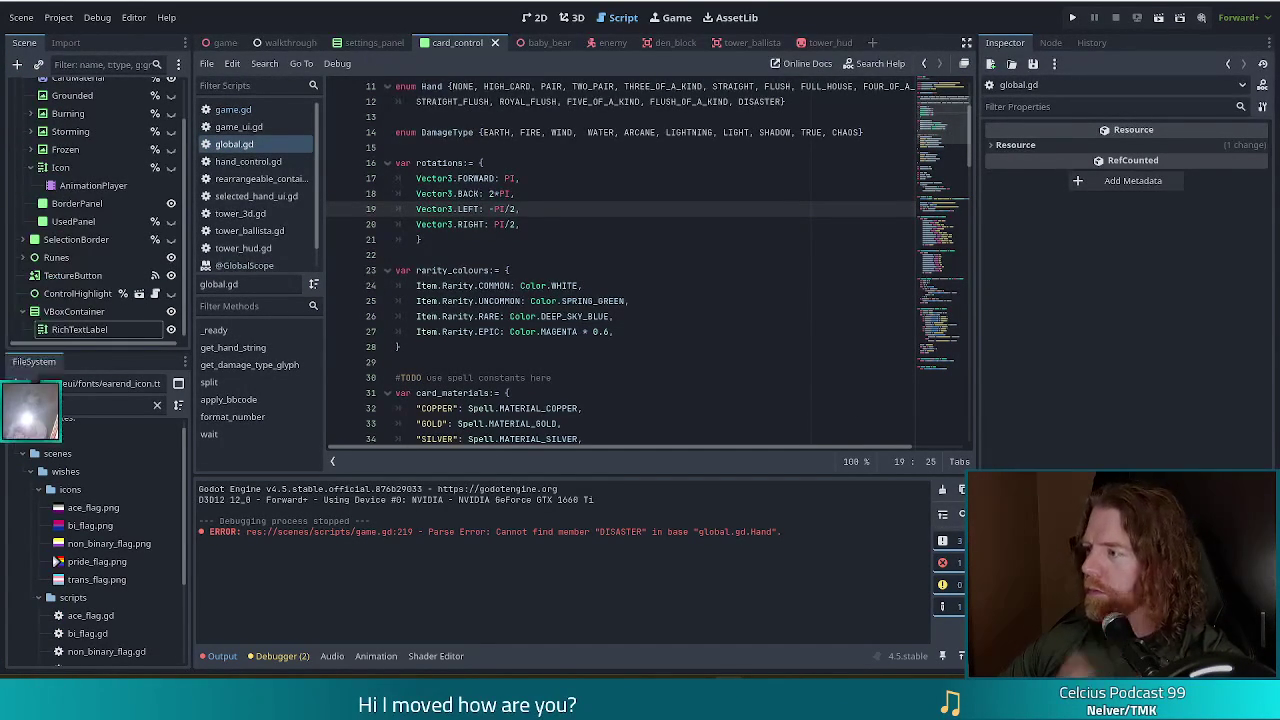
{"action": "left_click", "coordinate": [546, 224]}
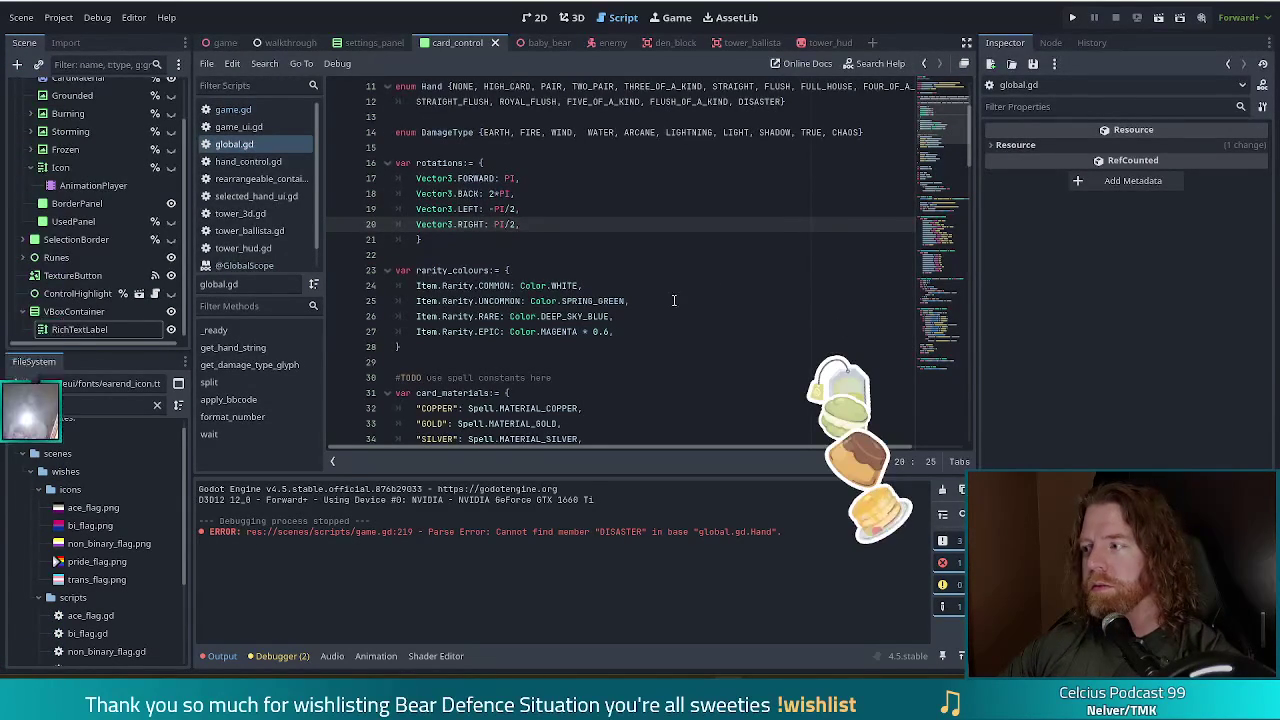
{"action": "left_click", "coordinate": [618, 331]}
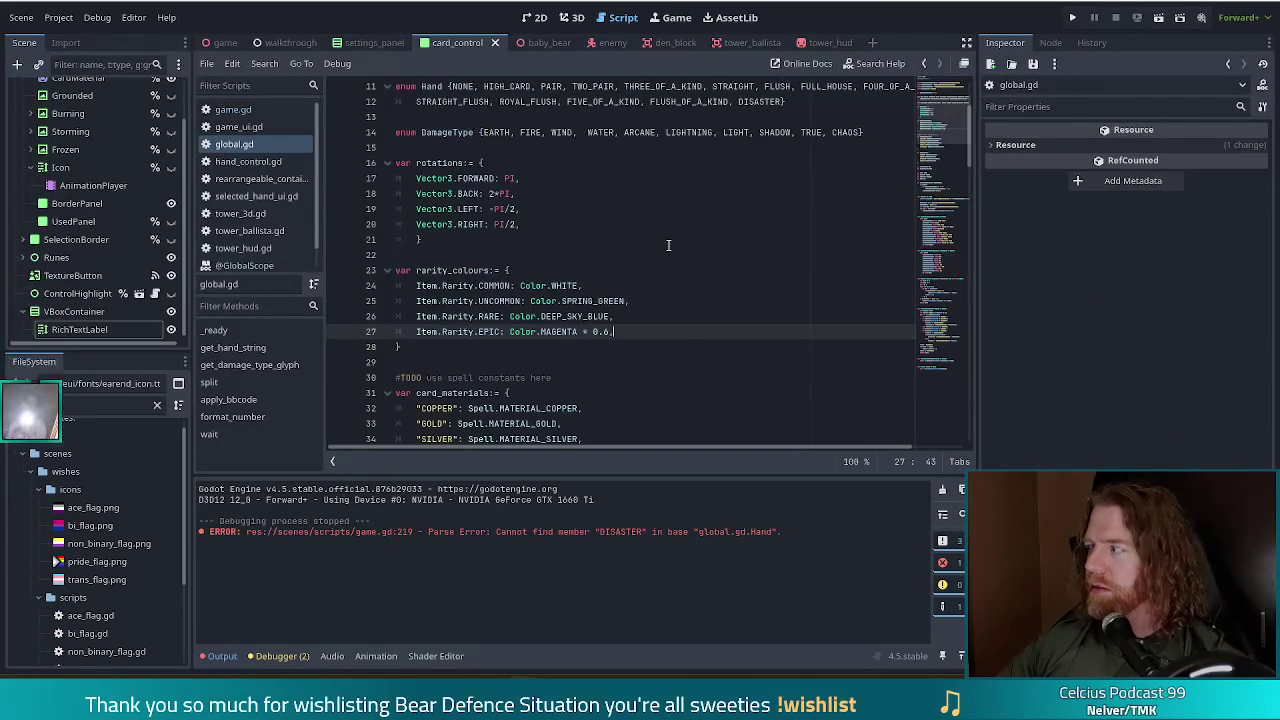
{"action": "left_click", "coordinate": [673, 317]}
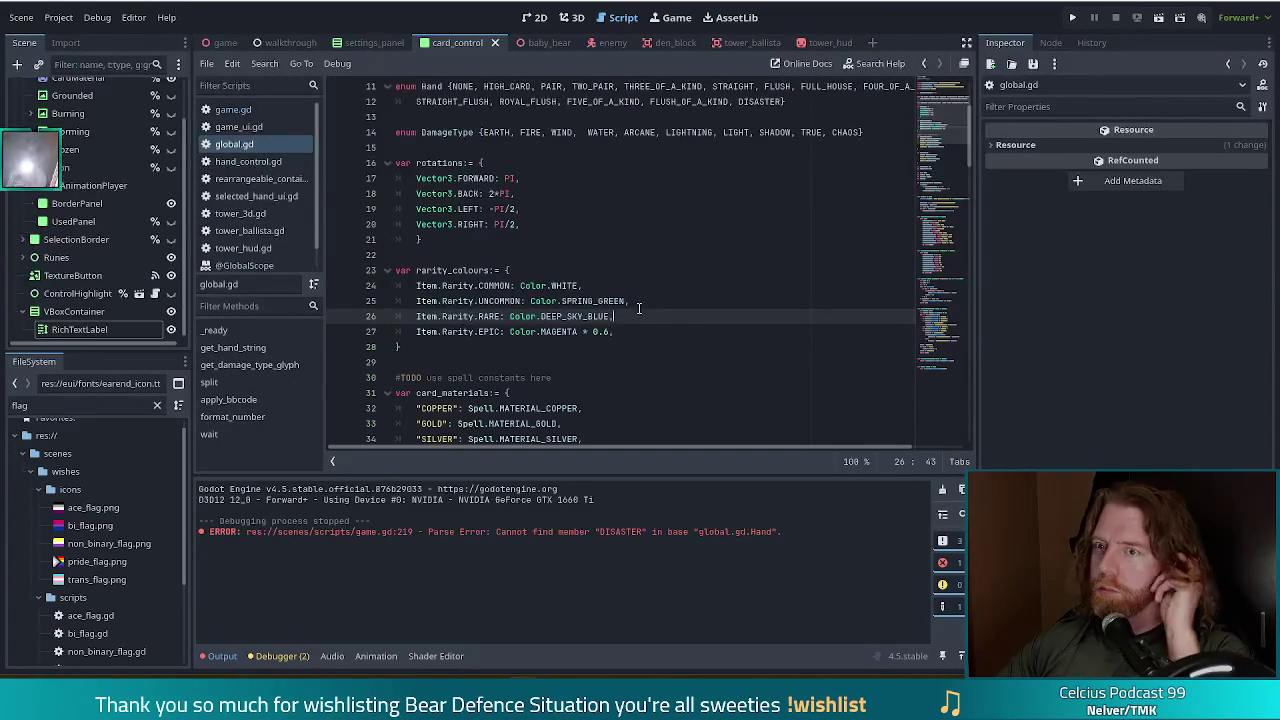
{"action": "left_click", "coordinate": [797, 300]}
{"action": "left_click", "coordinate": [776, 103]}
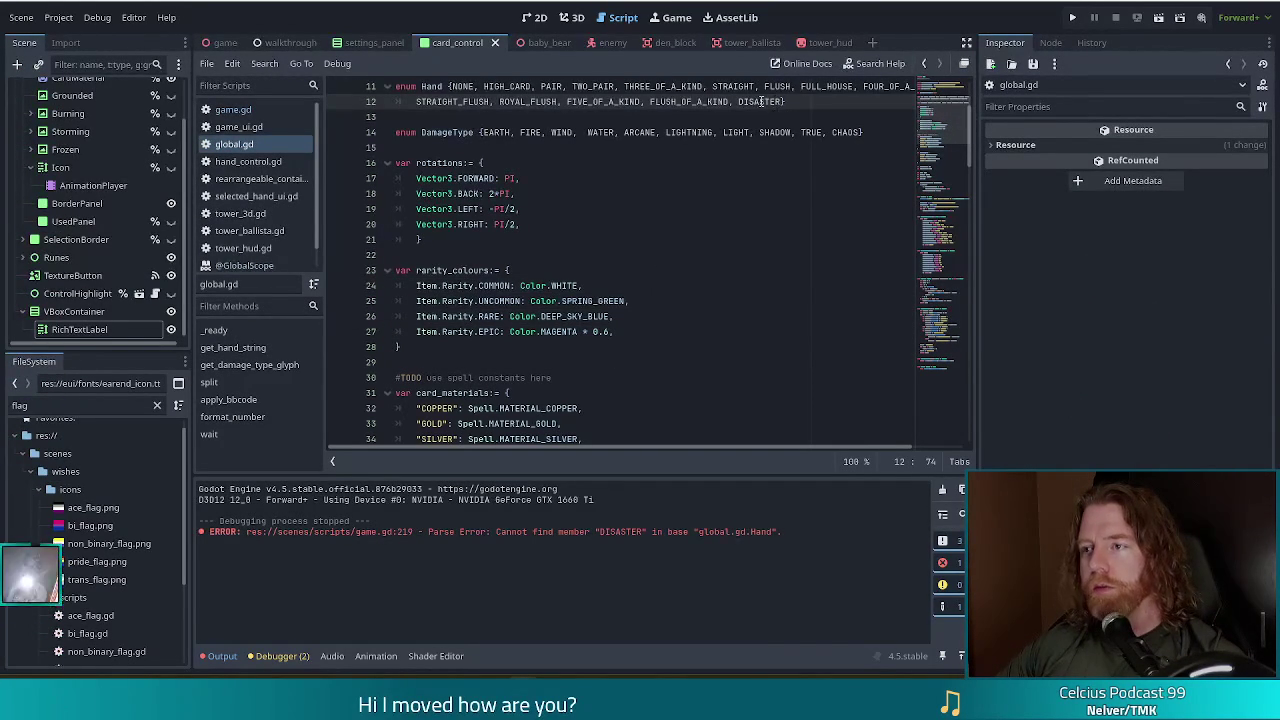
{"action": "left_click", "coordinate": [490, 132]}
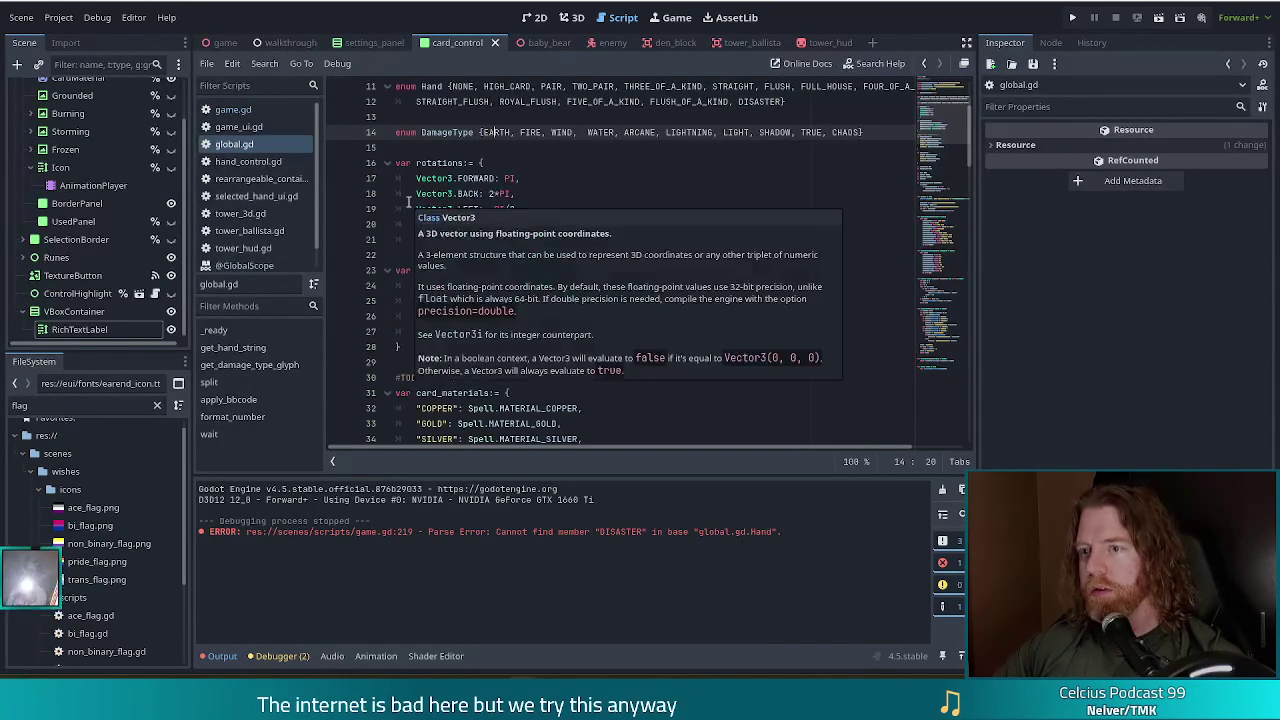
{"action": "key", "text": "Down"}
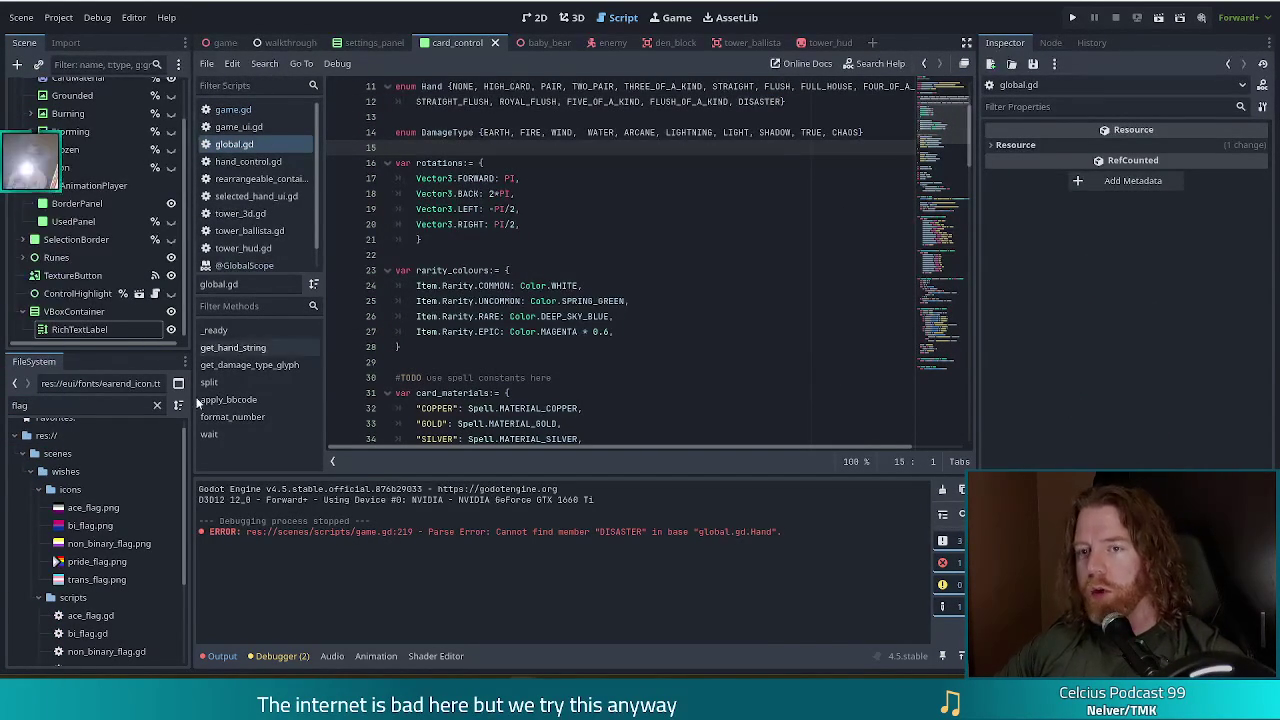
Filter the FileSystem for 'card' and open card.gd at get_relevant_cards.
{"action": "left_click", "coordinate": [94, 405]}
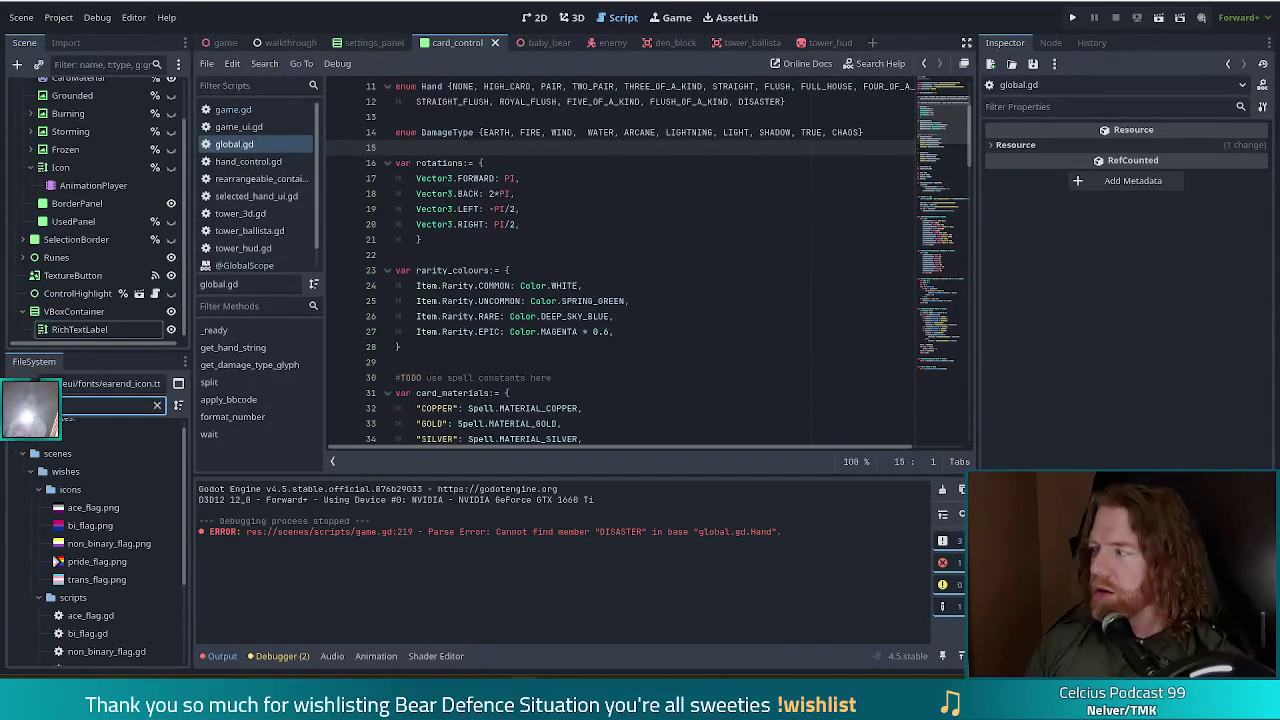
{"action": "type", "text": "card"}
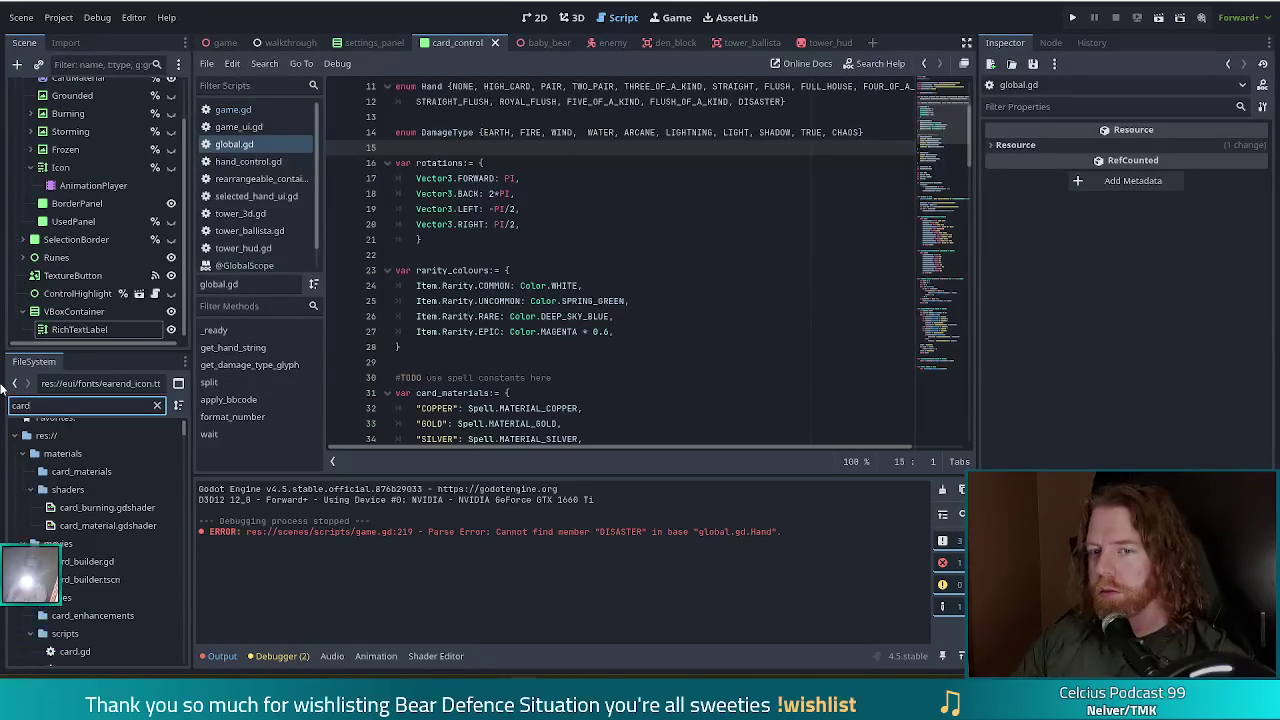
{"action": "left_click", "coordinate": [74, 651]}
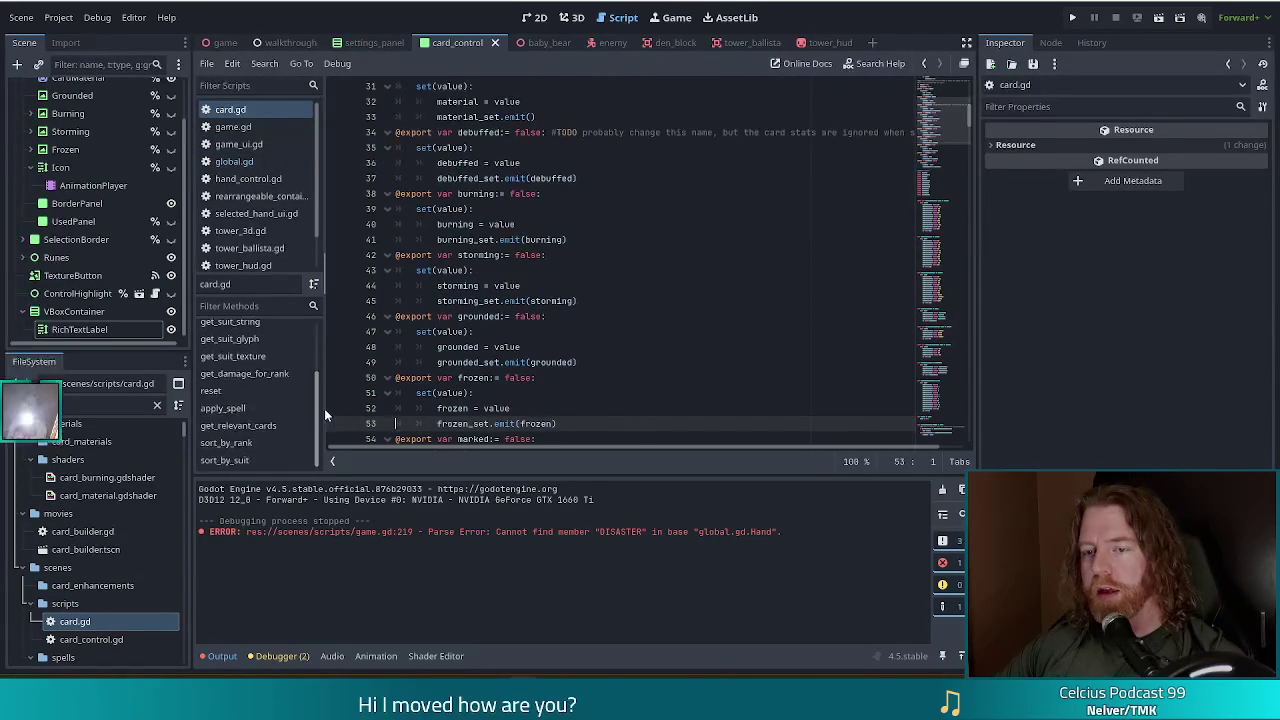
{"action": "left_click", "coordinate": [238, 432]}
{"action": "left_click", "coordinate": [585, 270]}
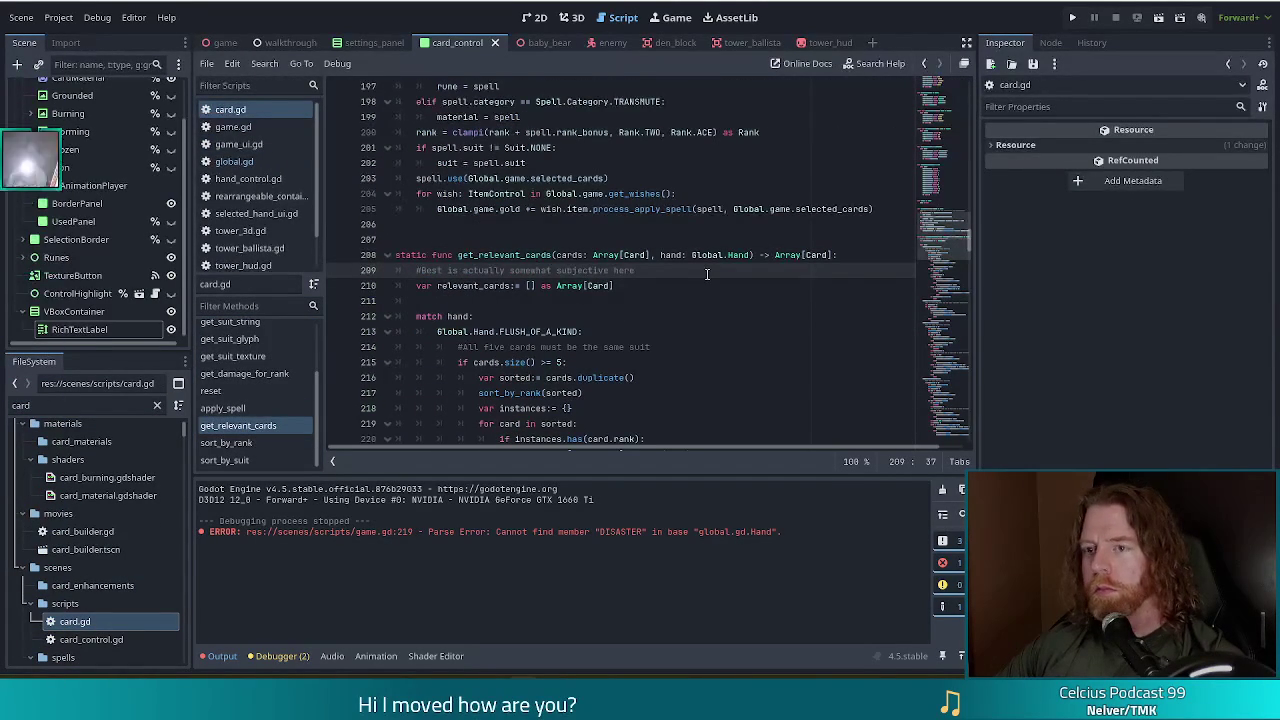
Add a 'Global.Hand.DISASTER:' case under 'match hand:' and begin its body line.
{"action": "scroll", "coordinate": [480, 310], "scroll_direction": "down", "scroll_amount": 1}
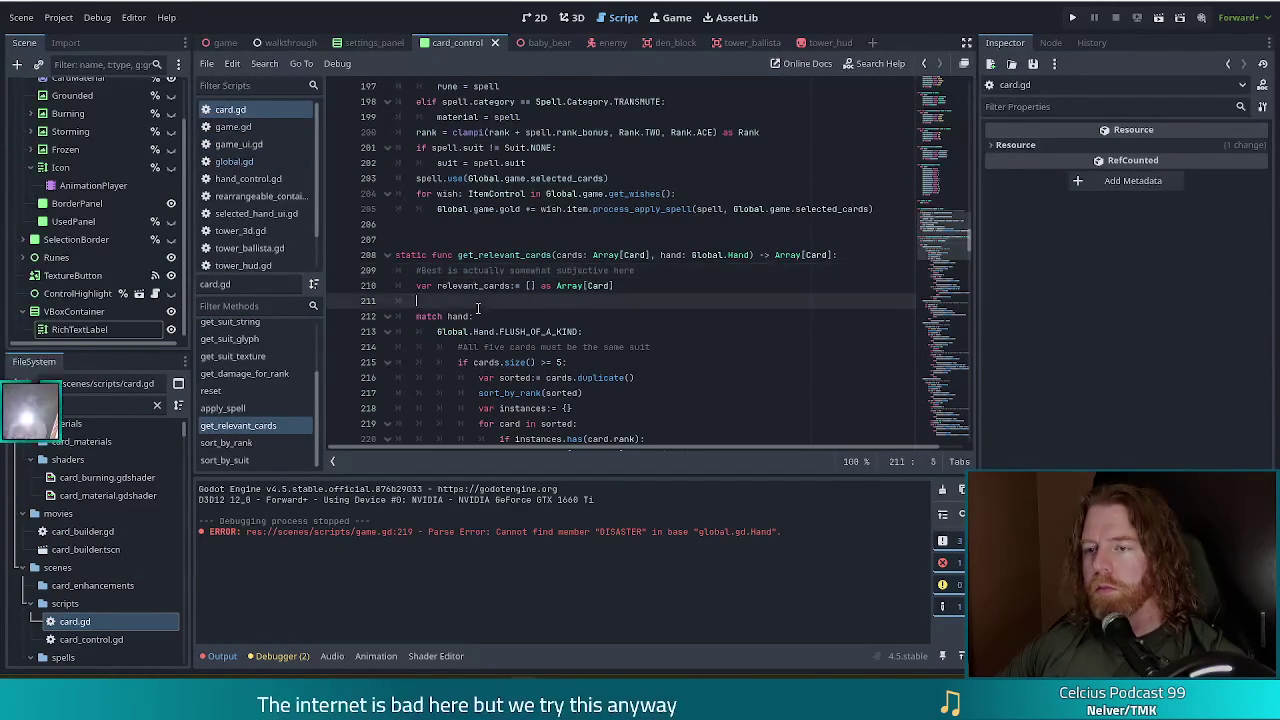
{"action": "left_click", "coordinate": [620, 272]}
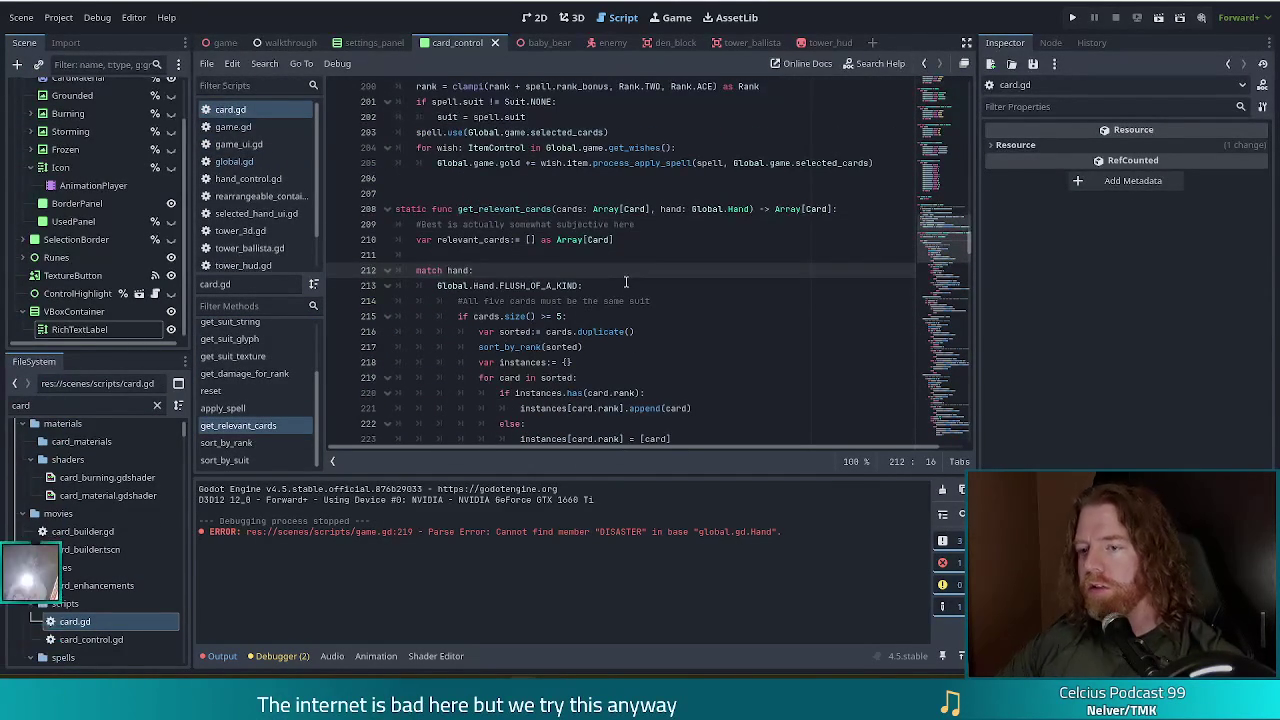
{"action": "key", "text": "Return"}
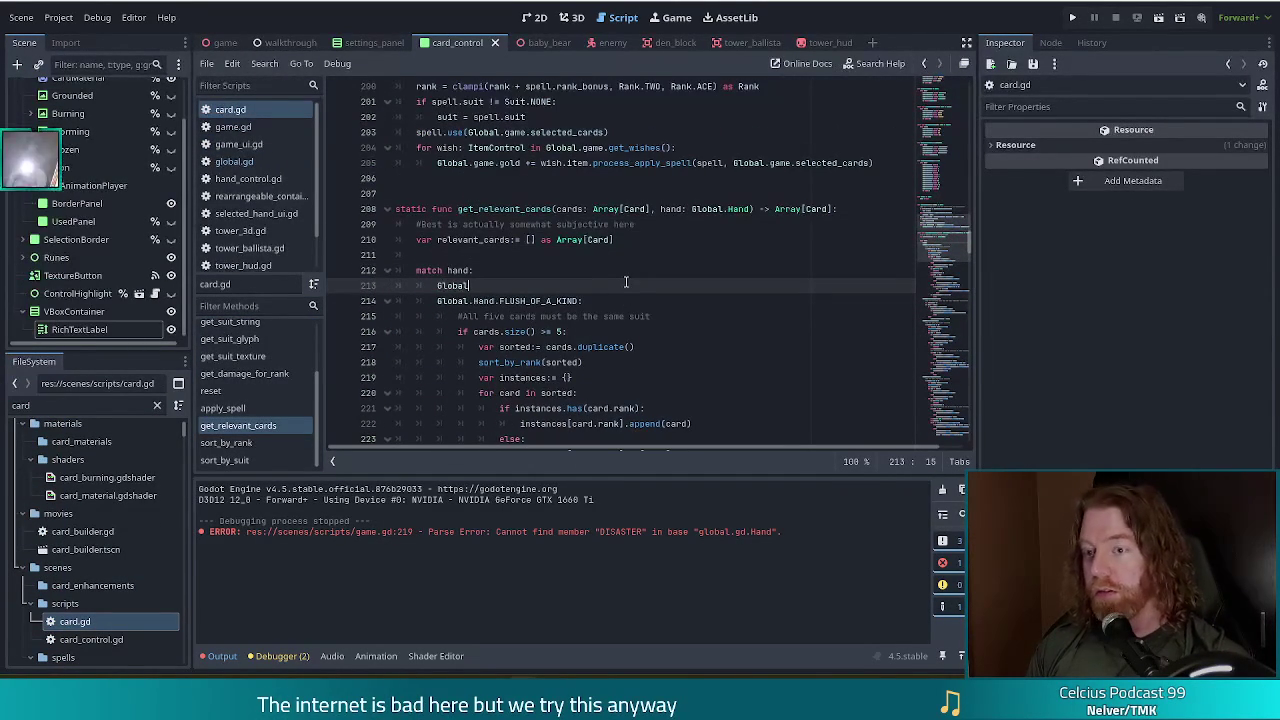
{"action": "type", "text": "al.Hand"}
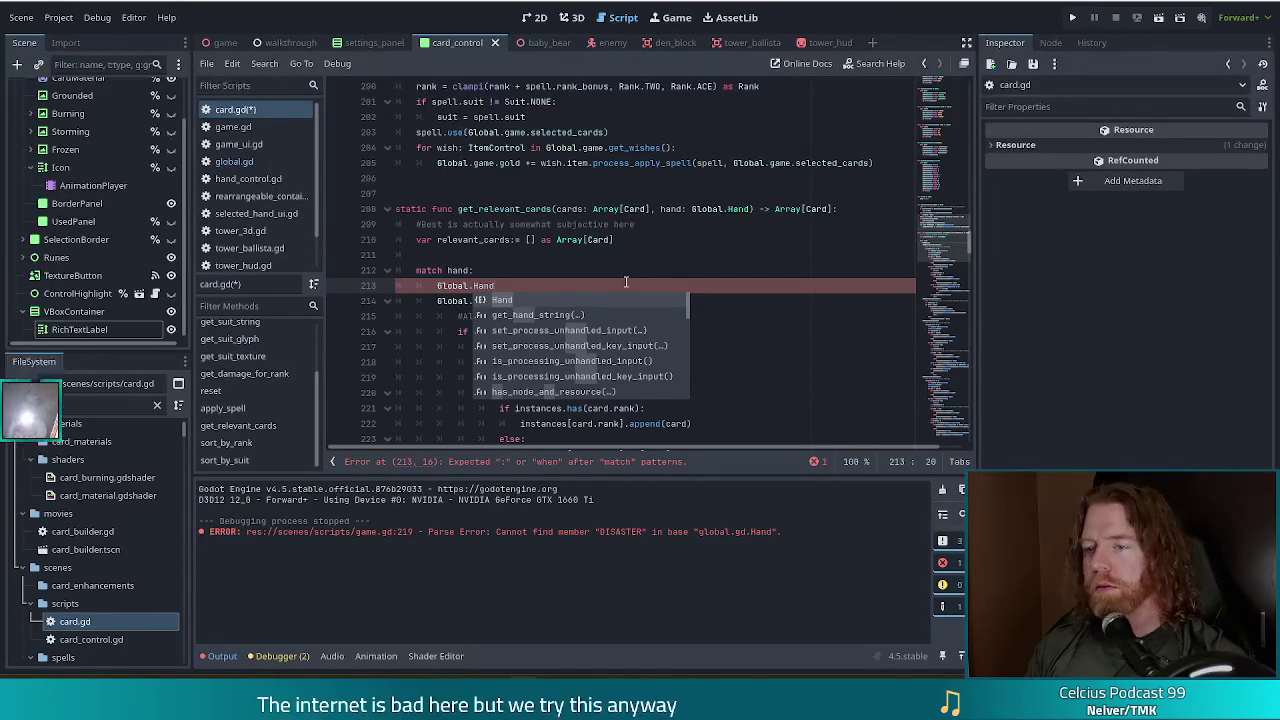
{"action": "type", "text": "."}
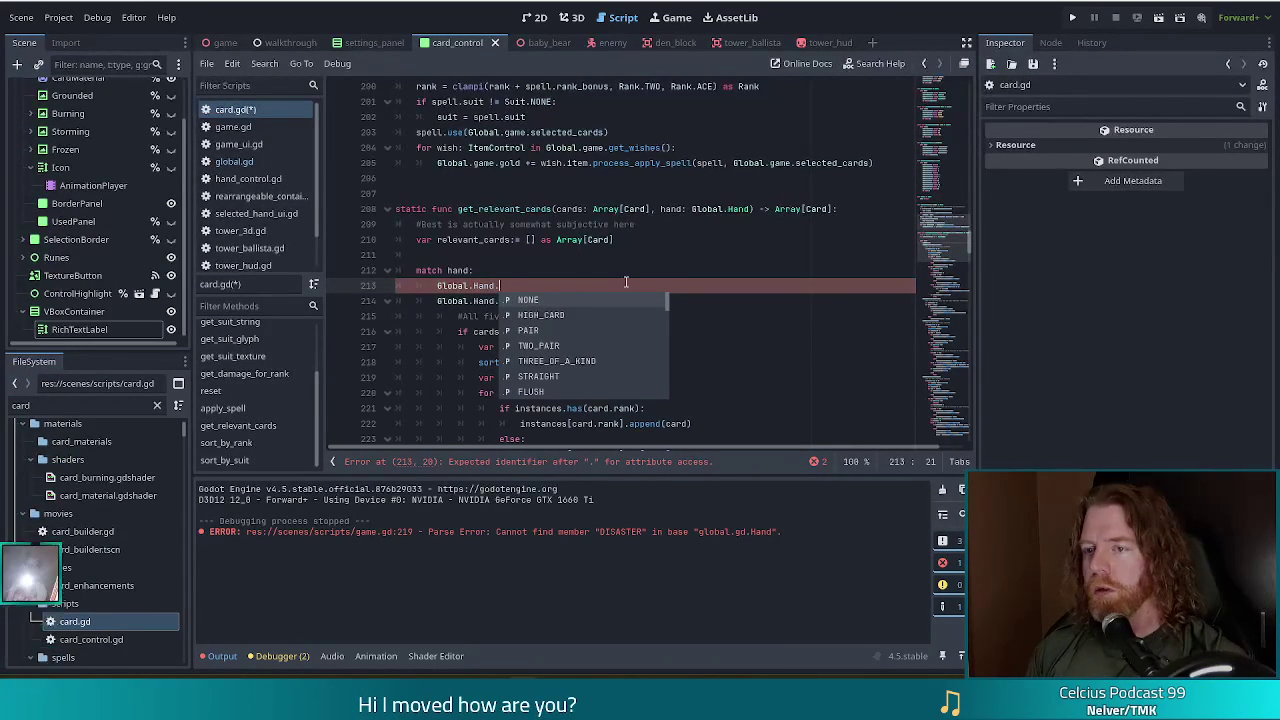
{"action": "type", "text": "DI"}
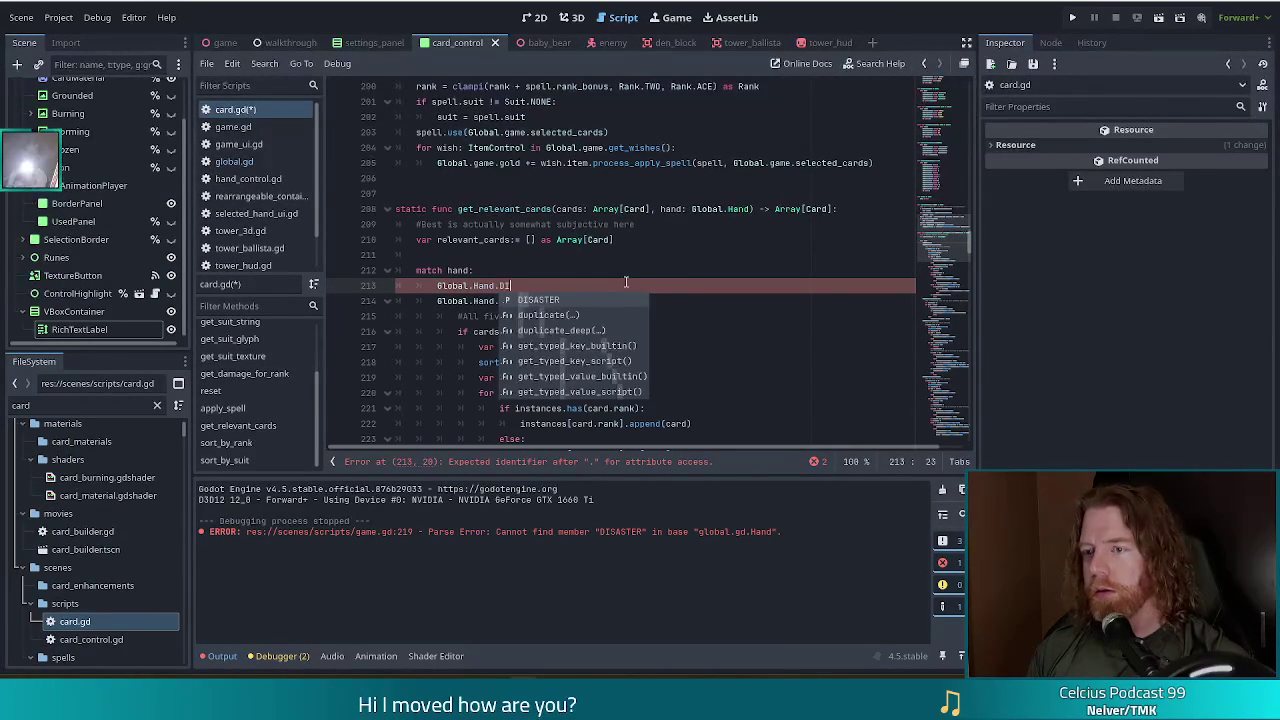
{"action": "type", "text": "SASTER:"}
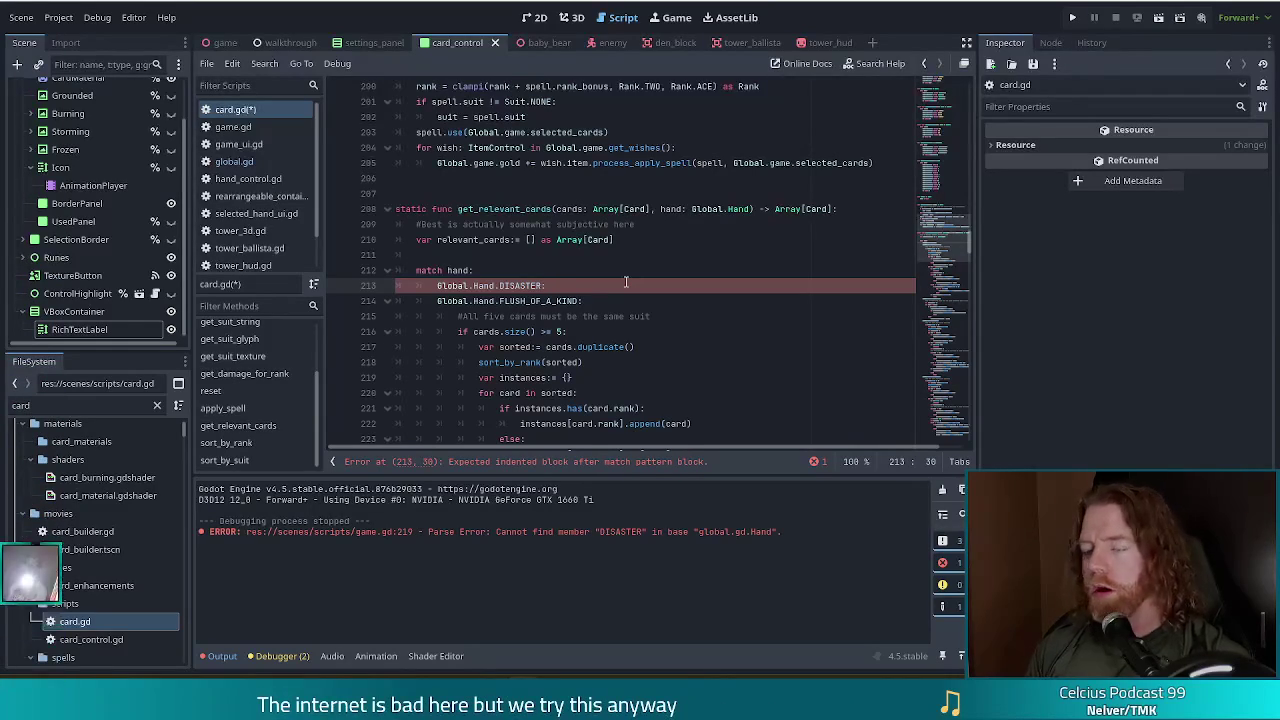
{"action": "key", "text": "Return"}
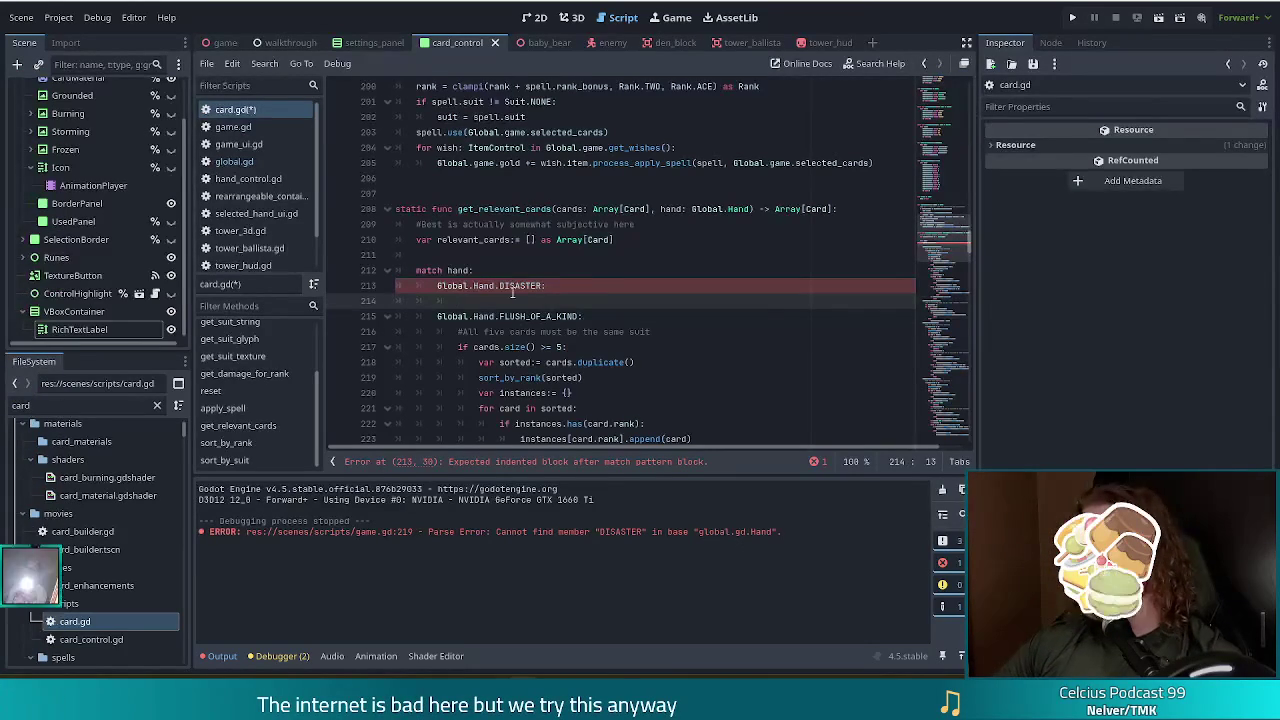
Give the DISASTER case in get_relevant_cards a 'pass' body, then move to game.gd.
{"action": "left_click", "coordinate": [567, 276], "text": "shift"}
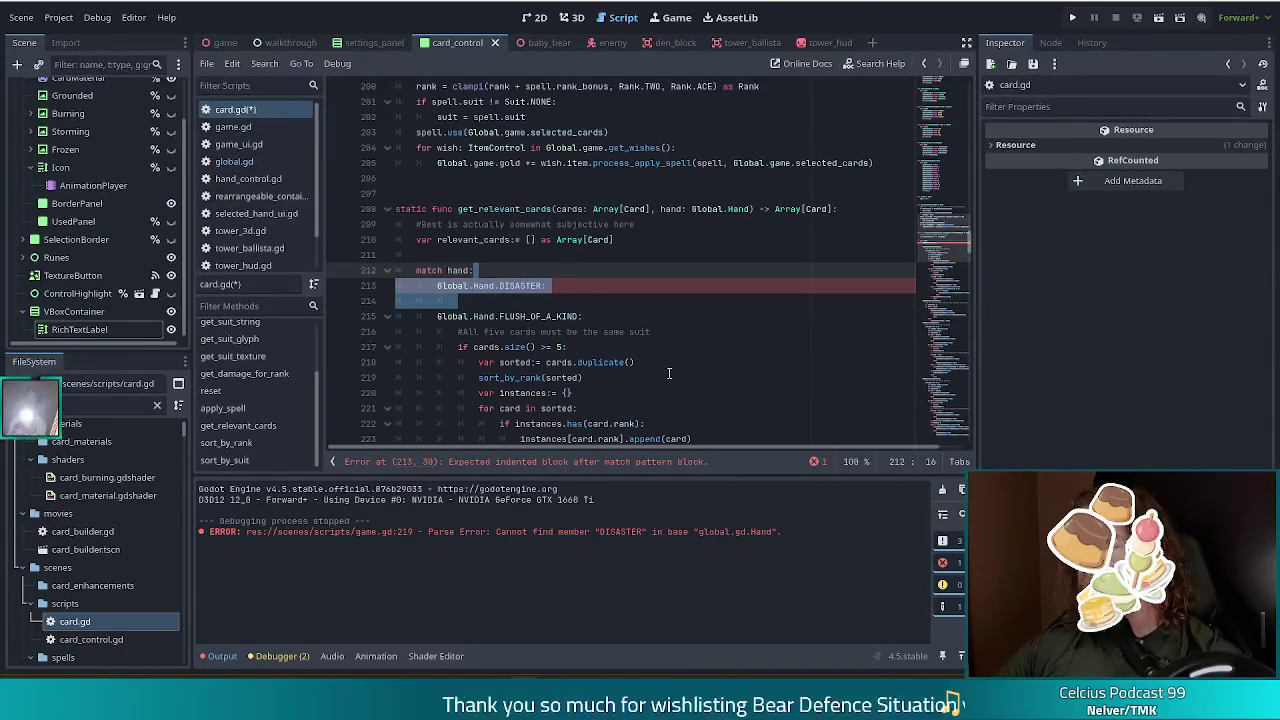
{"action": "key", "text": "Right"}
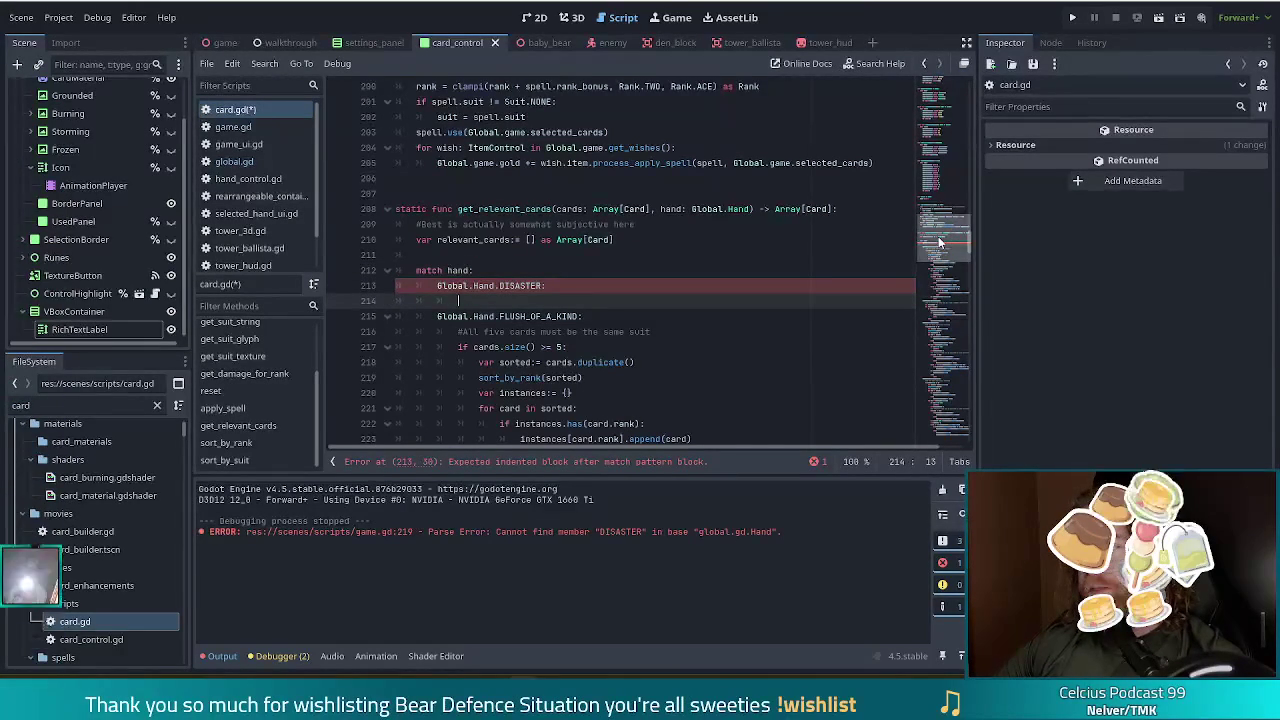
{"action": "left_click", "coordinate": [579, 276], "text": "shift"}
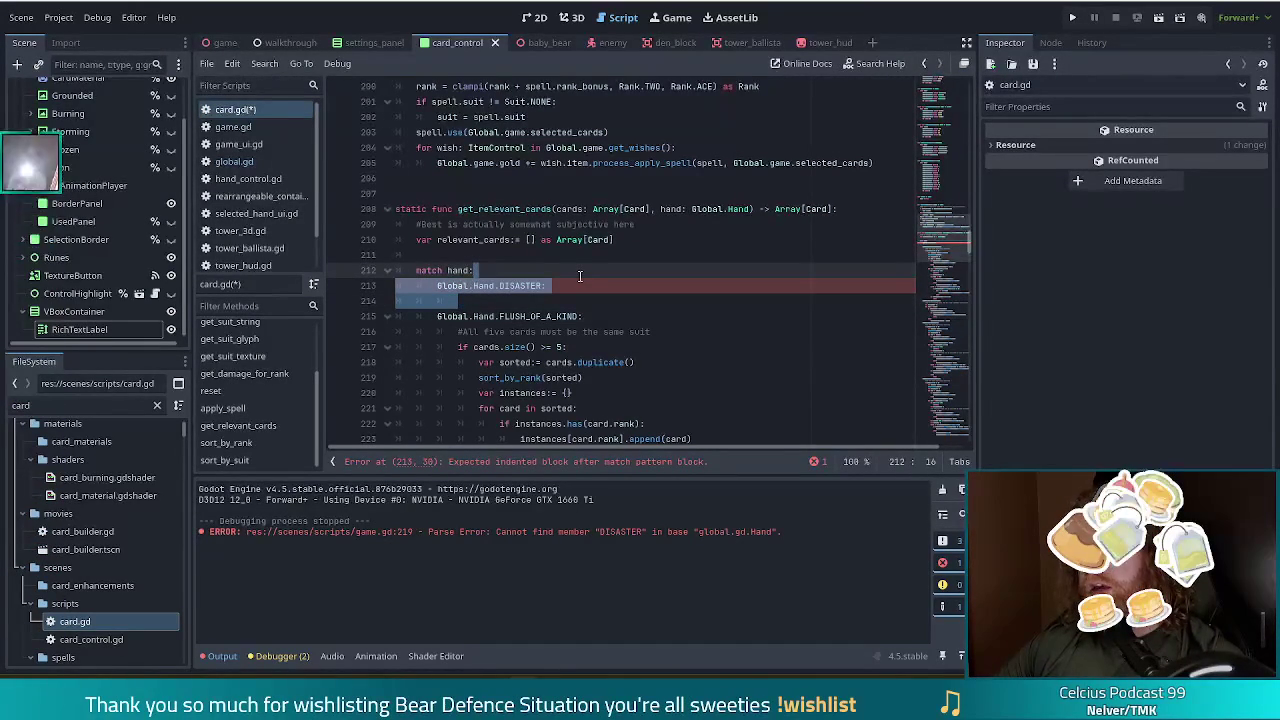
{"action": "left_click", "coordinate": [529, 299]}
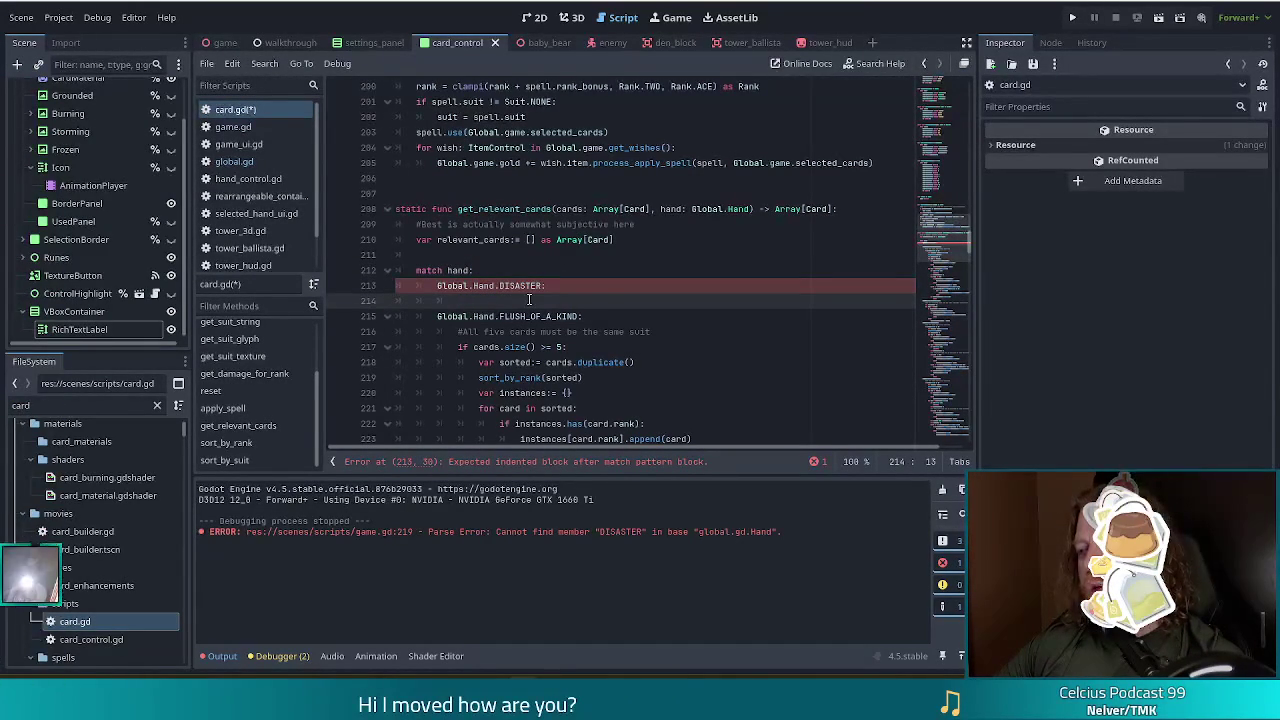
{"action": "mouse_move", "coordinate": [519, 287]}
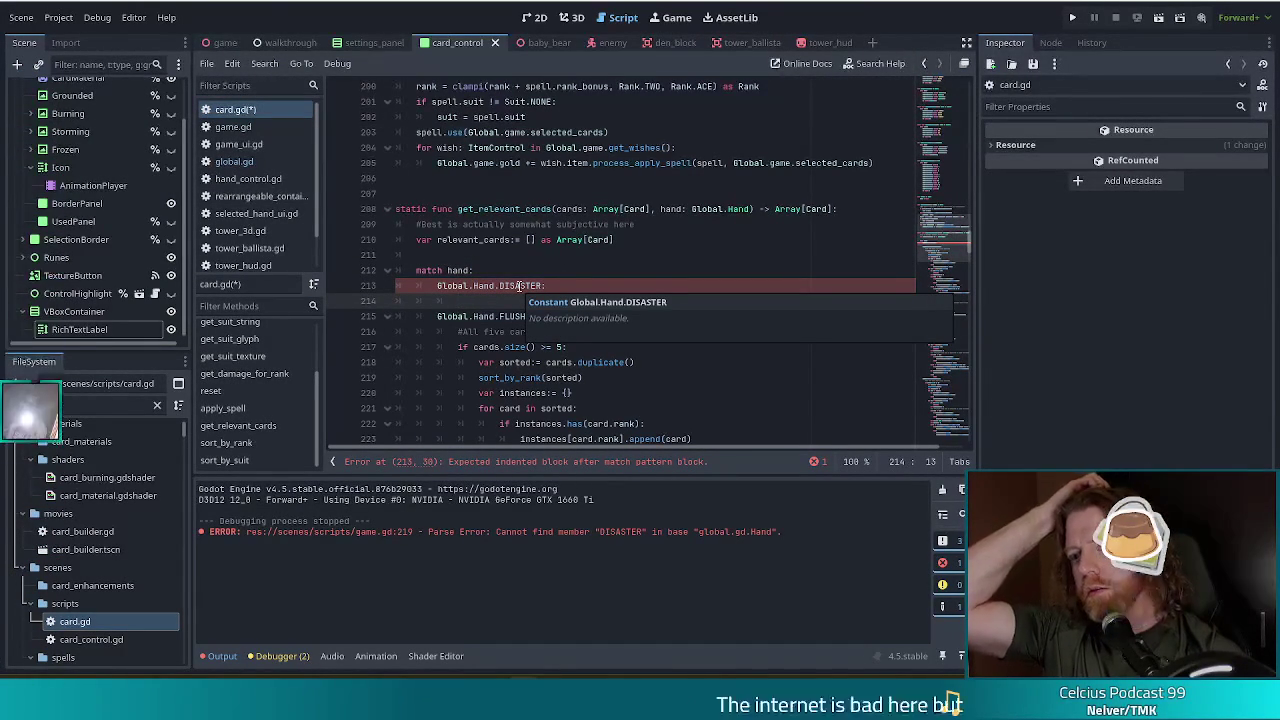
{"action": "type", "text": "pass"}
{"action": "key", "text": "Return"}
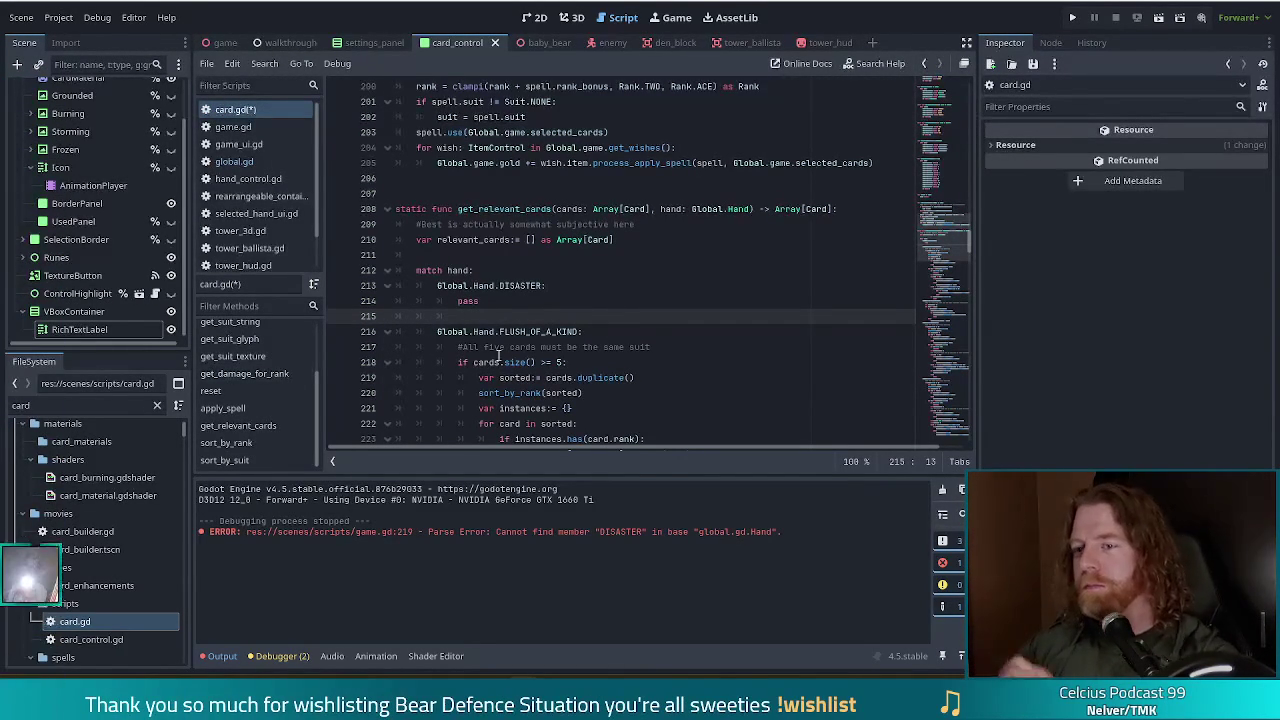
{"action": "left_click", "coordinate": [532, 285]}
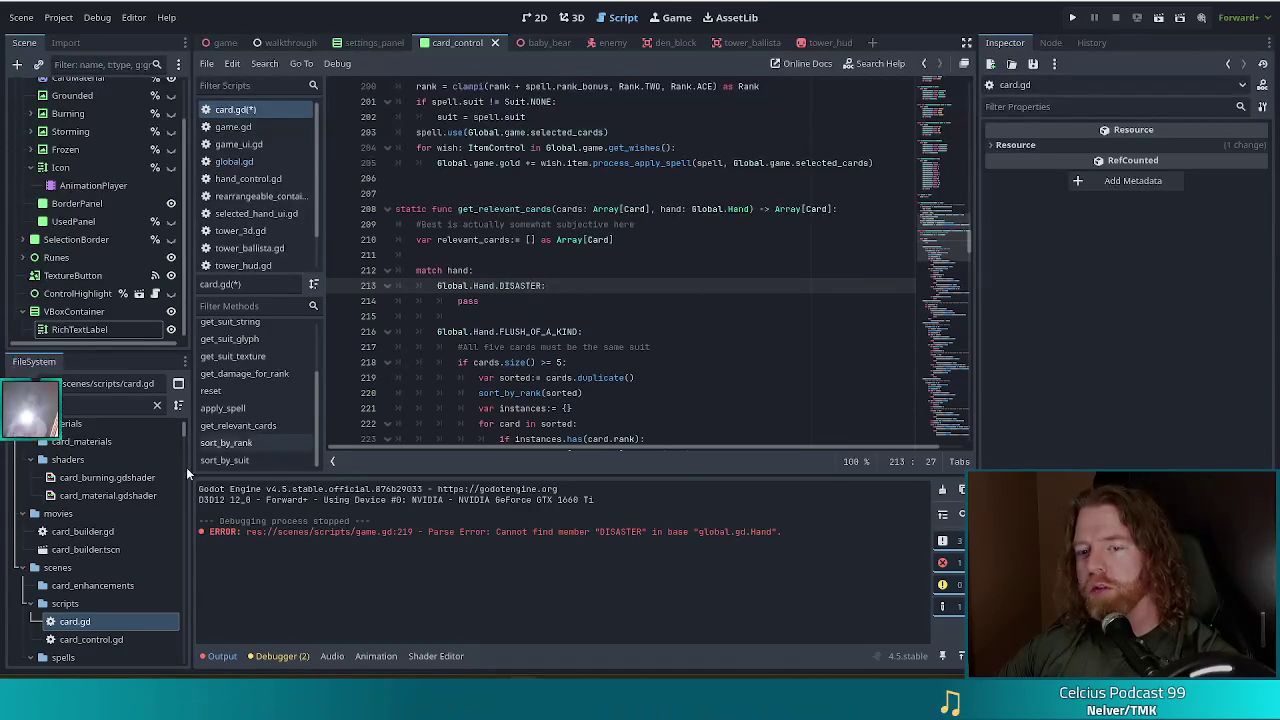
{"action": "left_click", "coordinate": [240, 127]}
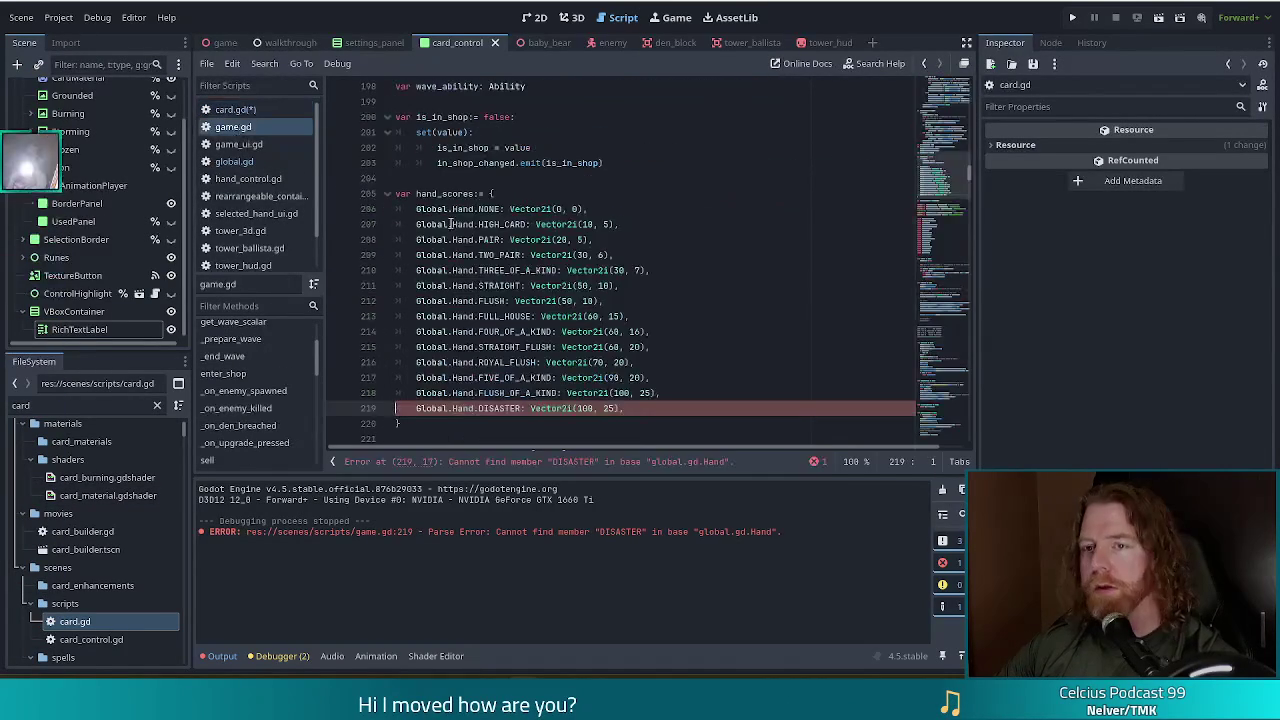
In game.gd, start a new line below the lazy_professor special-case wish flag.
{"action": "left_click", "coordinate": [949, 150]}
{"action": "scroll", "coordinate": [949, 150], "scroll_direction": "up", "scroll_amount": 15}
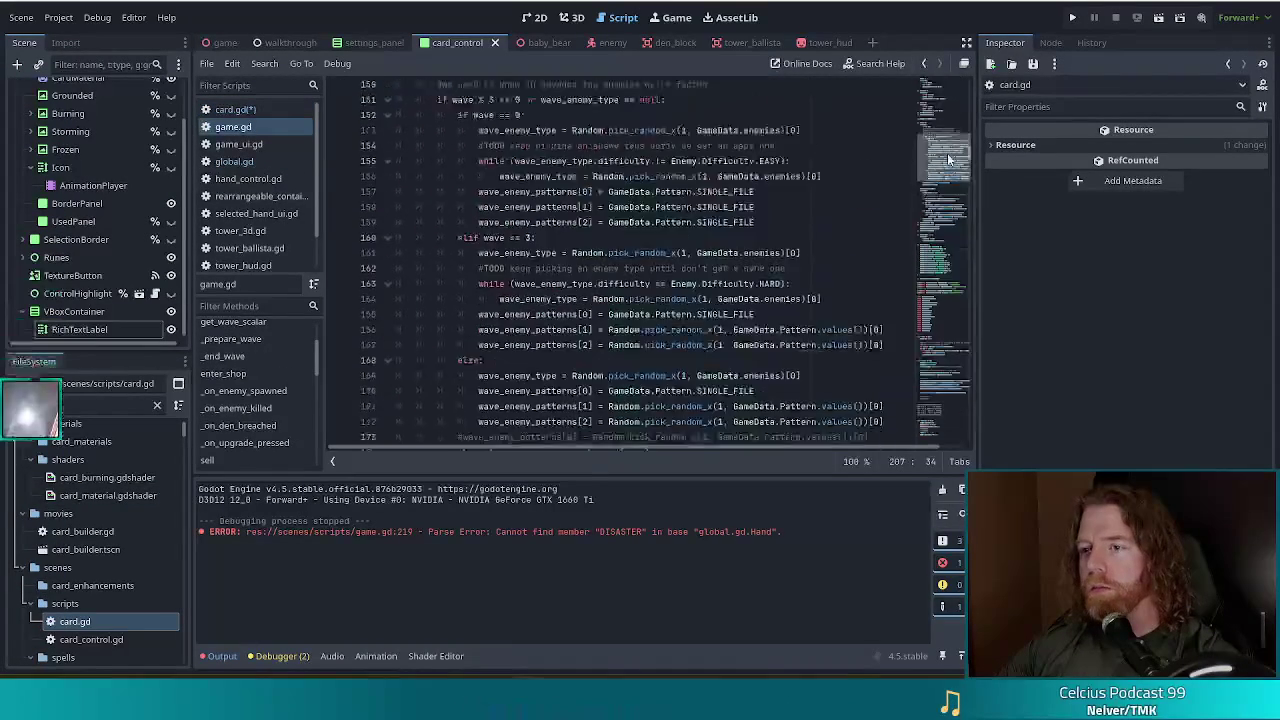
{"action": "scroll", "coordinate": [943, 118], "scroll_direction": "up", "scroll_amount": 12}
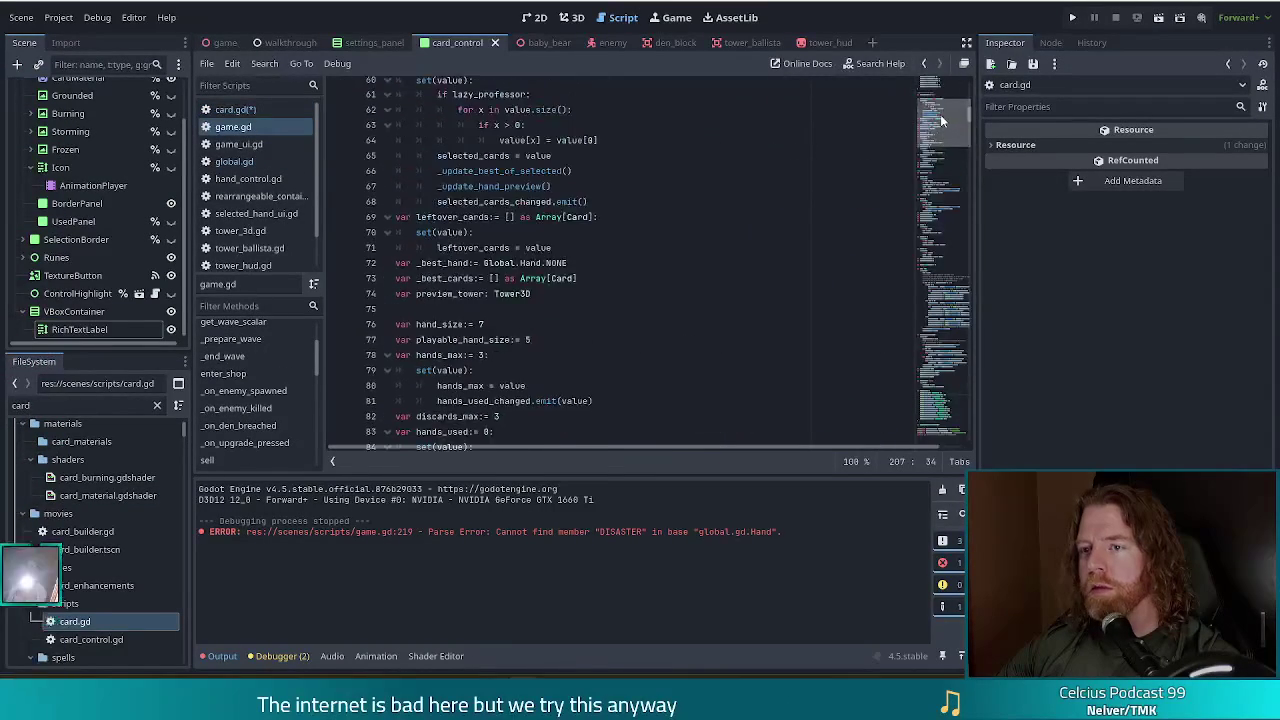
{"action": "scroll", "coordinate": [925, 118], "scroll_direction": "down", "scroll_amount": 3}
{"action": "left_click", "coordinate": [548, 259]}
{"action": "left_click", "coordinate": [556, 274]}
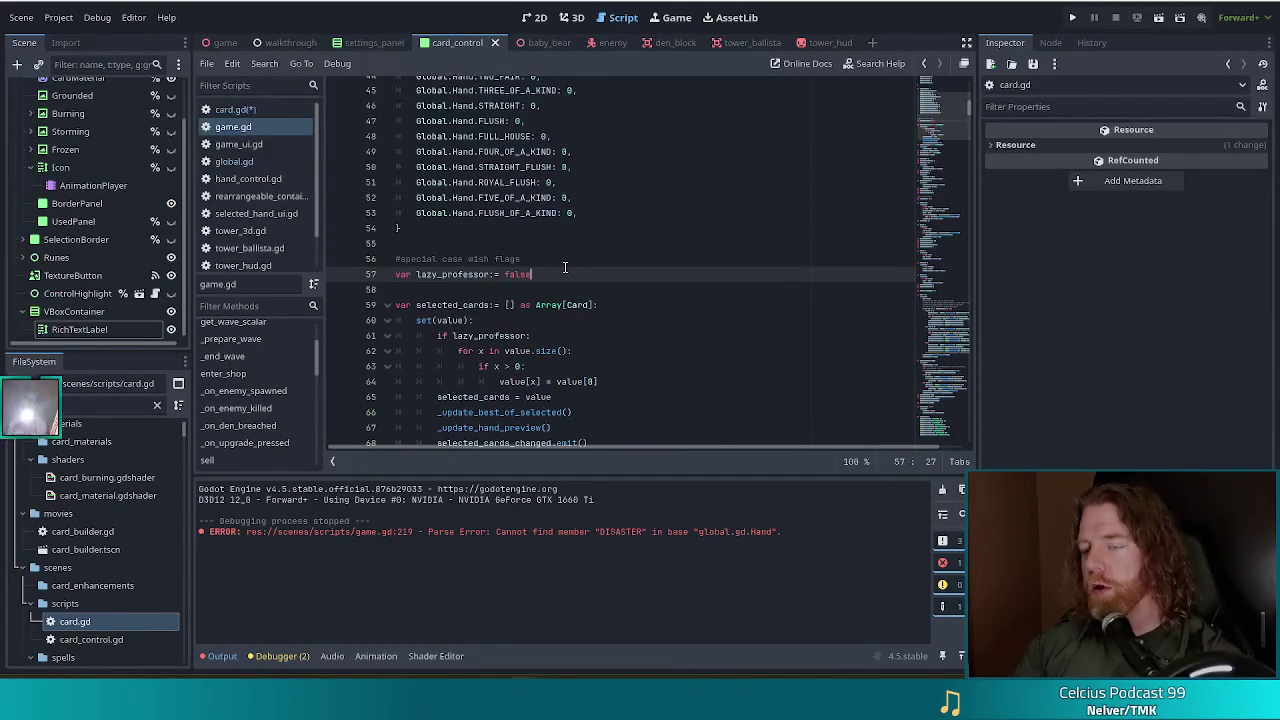
{"action": "key", "text": "Return"}
{"action": "type", "text": "var"}
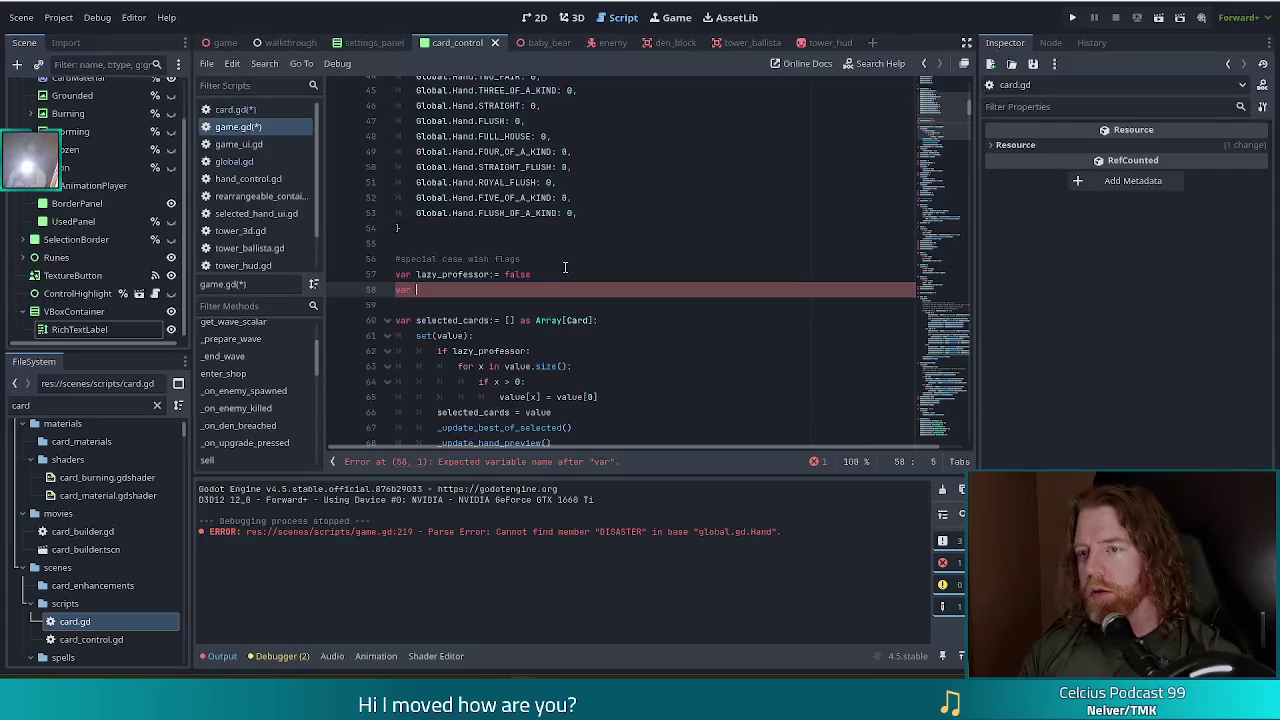
Declare 'bi_flag:= false' in game.gd, save it, and open bi_flag.gd via the 'bi_flag' filter.
{"action": "type", "text": "bi"}
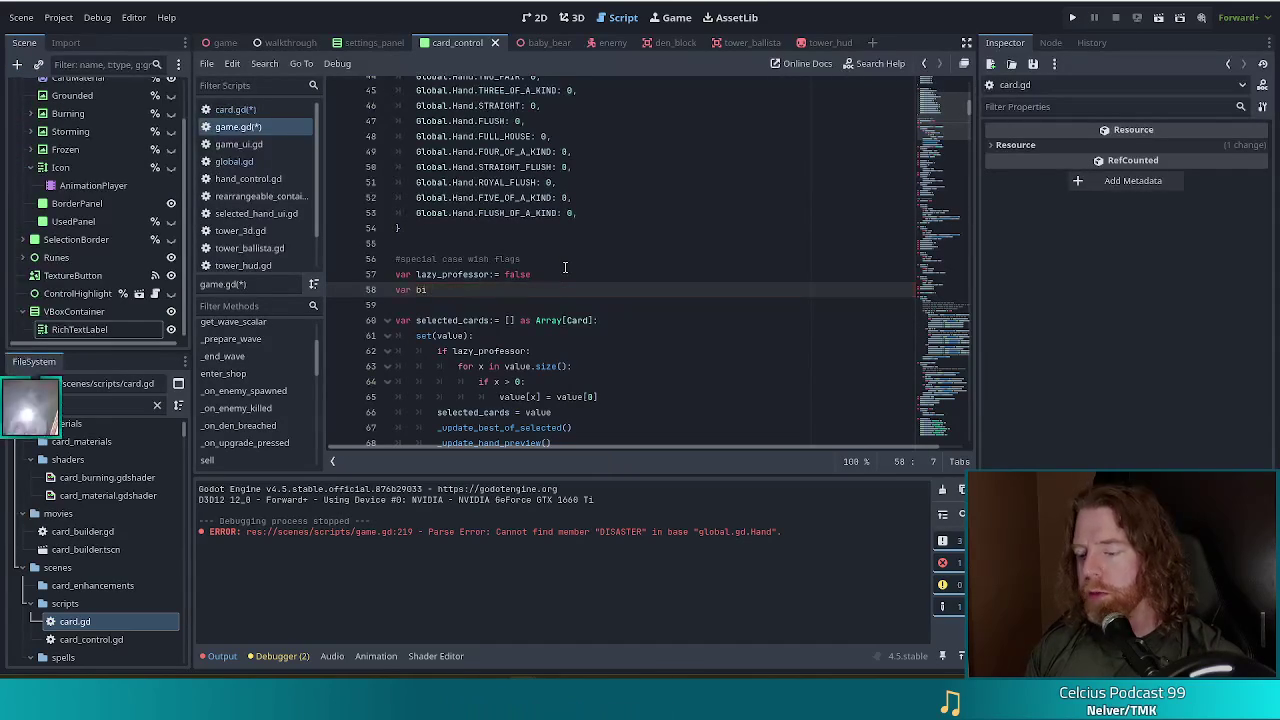
{"action": "type", "text": "_flag:= "}
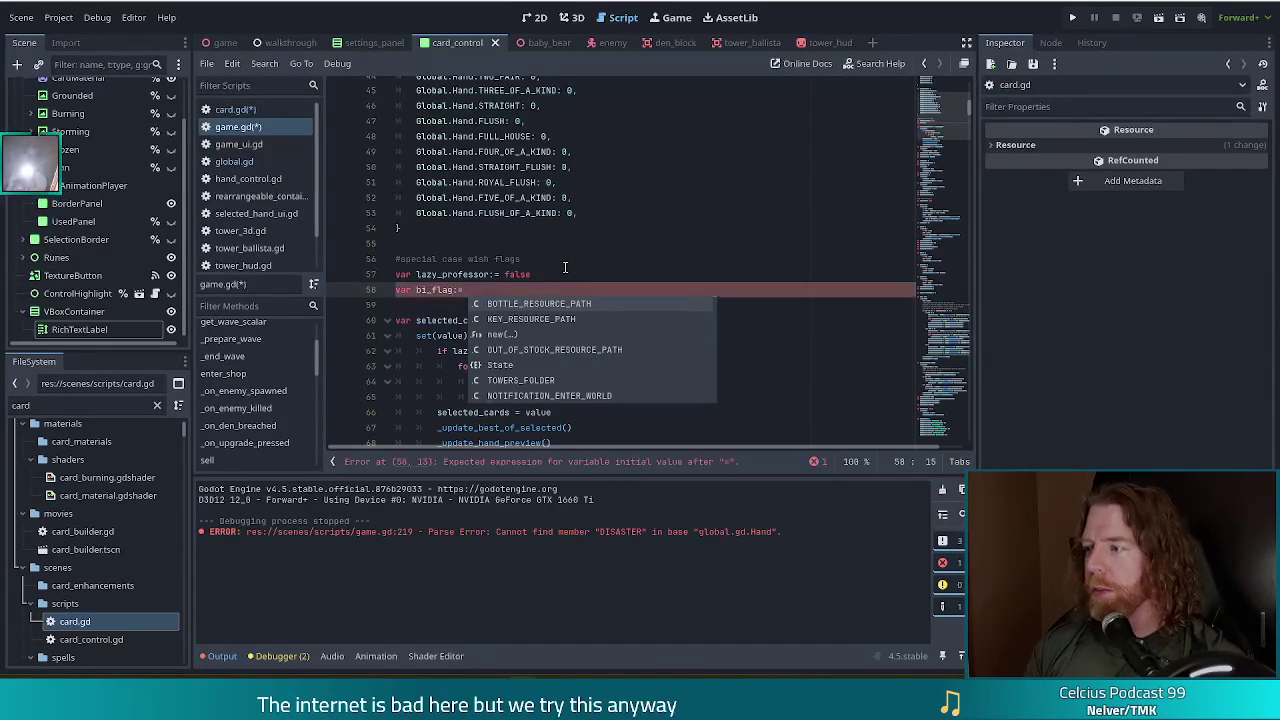
{"action": "type", "text": "false"}
{"action": "key", "text": "ctrl+s"}
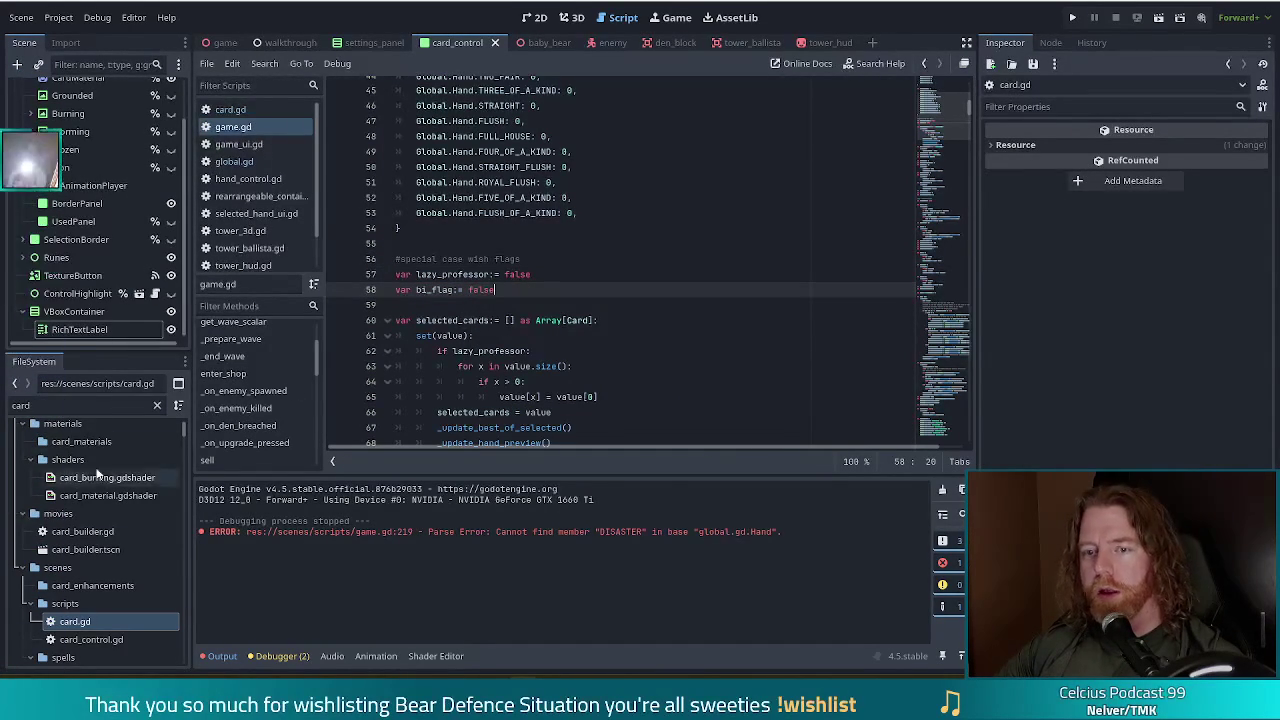
{"action": "left_click", "coordinate": [78, 405]}
{"action": "key", "text": "BackSpace"}
{"action": "key", "text": "BackSpace"}
{"action": "key", "text": "BackSpace"}
{"action": "type", "text": "bi_flag"}
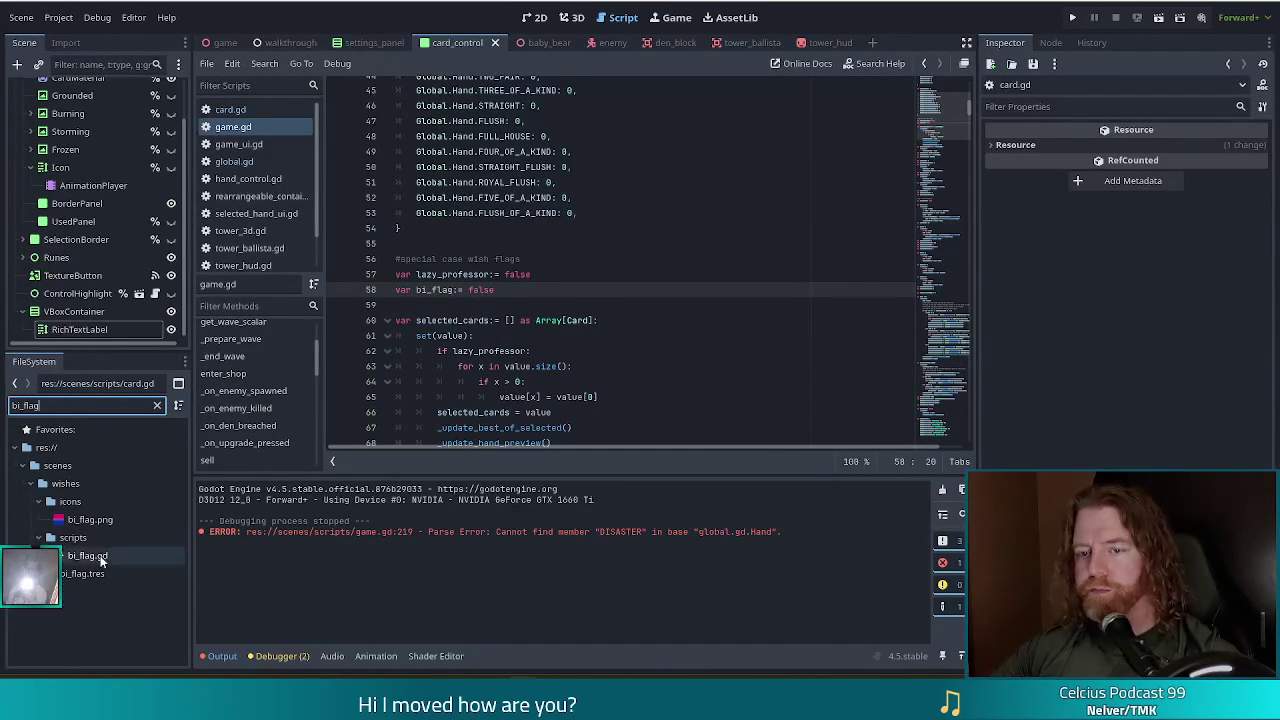
{"action": "double_click", "coordinate": [88, 556]}
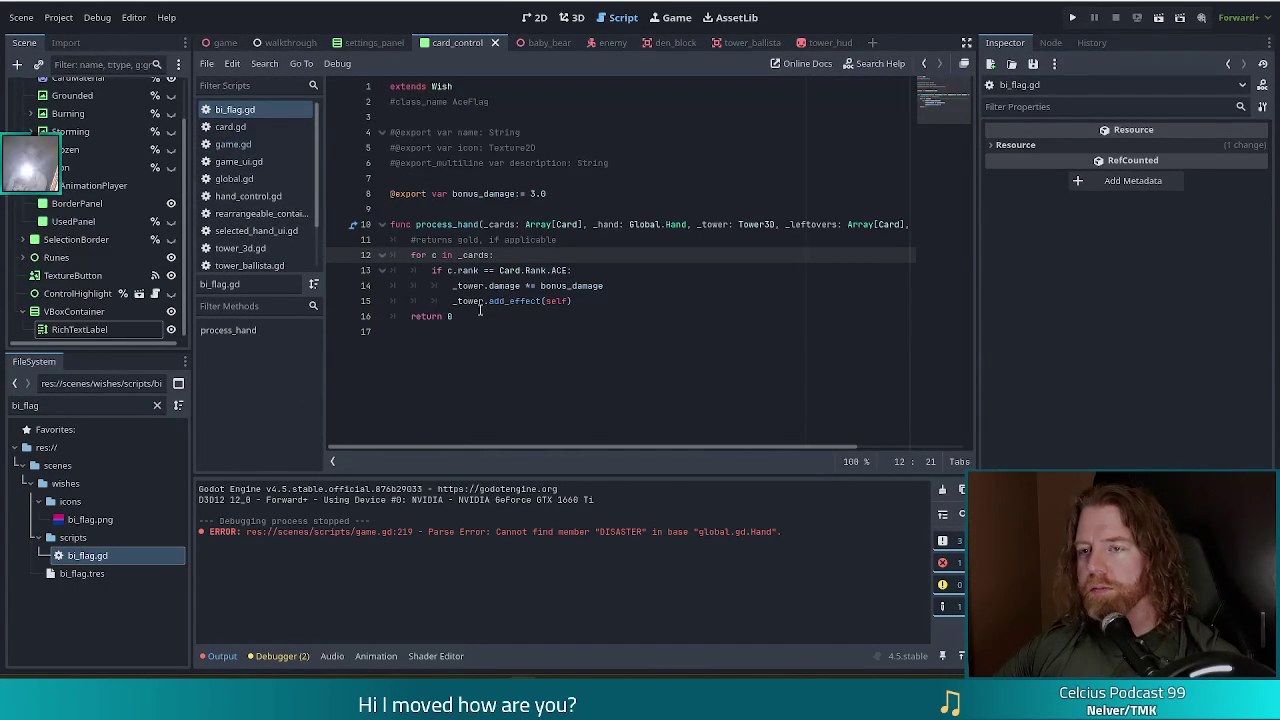
{"action": "left_click_drag", "start_coordinate": [588, 193], "coordinate": [603, 179]}
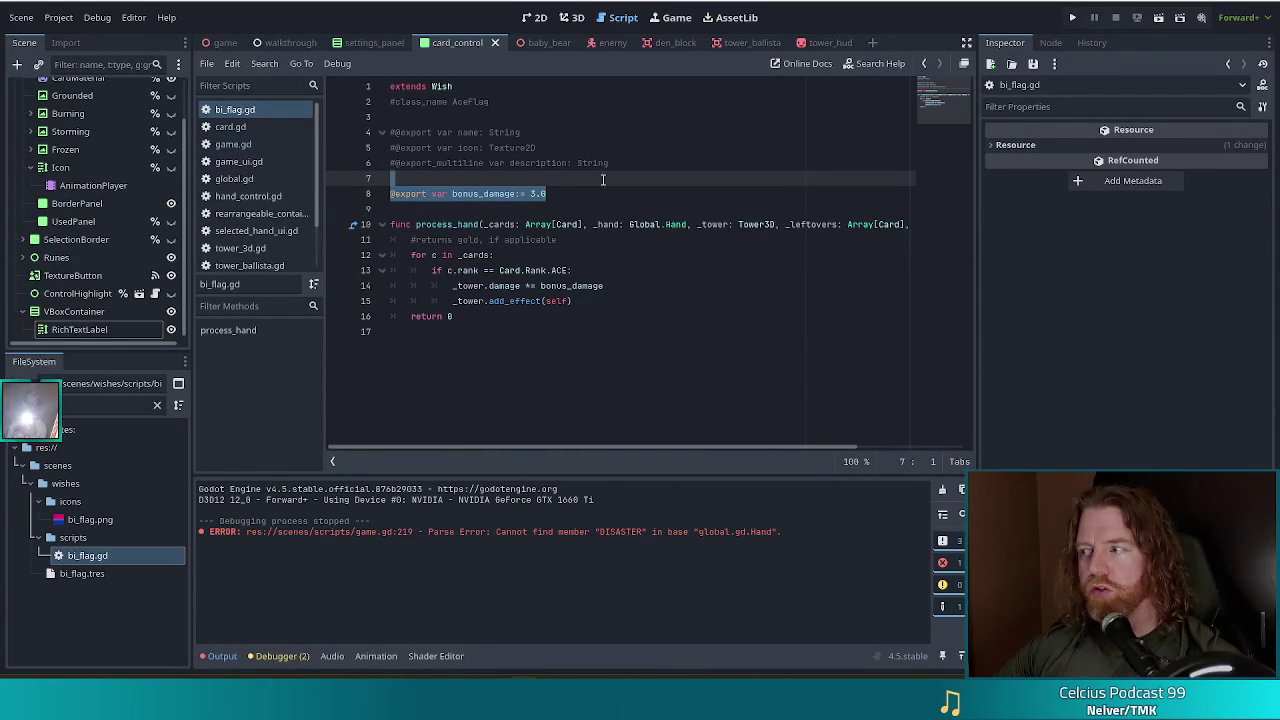
{"action": "key", "text": "BackSpace"}
{"action": "left_click_drag", "start_coordinate": [480, 300], "coordinate": [352, 211]}
{"action": "key", "text": "BackSpace"}
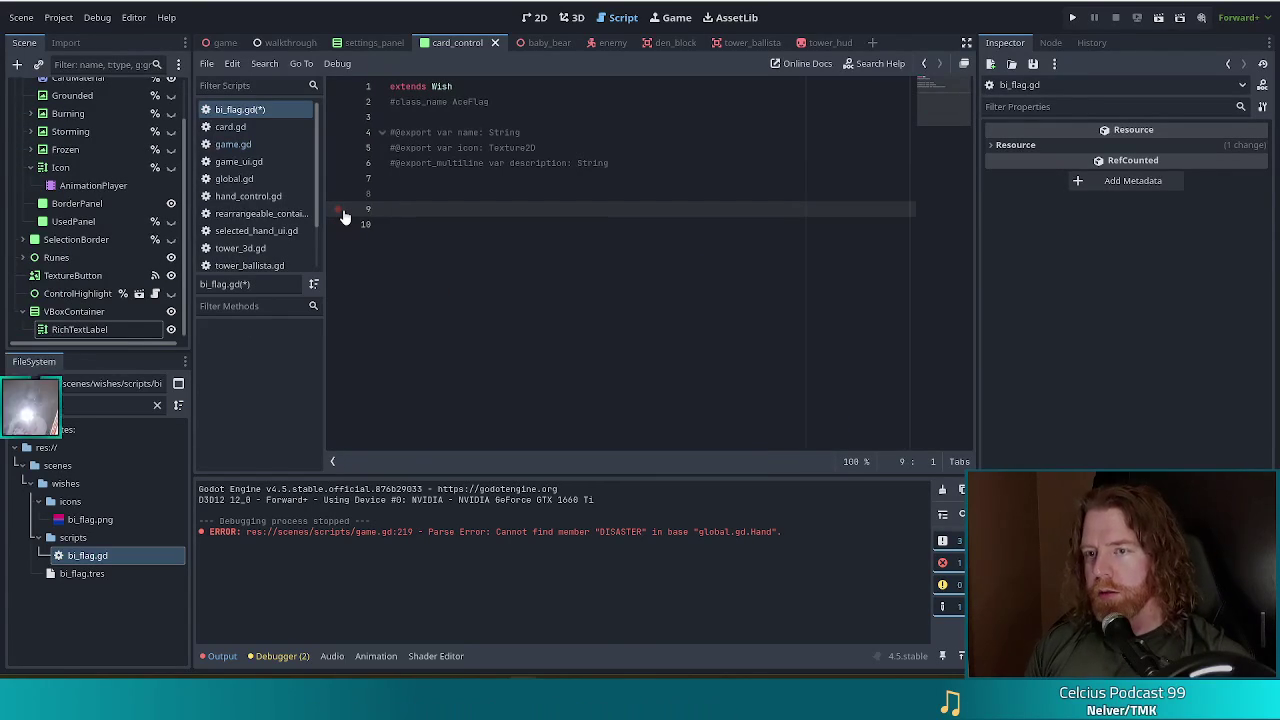
{"action": "key", "text": "Delete"}
Write the 'func process_equip() -> int:' header via autocomplete and start its indented body.
{"action": "type", "text": "c process_"}
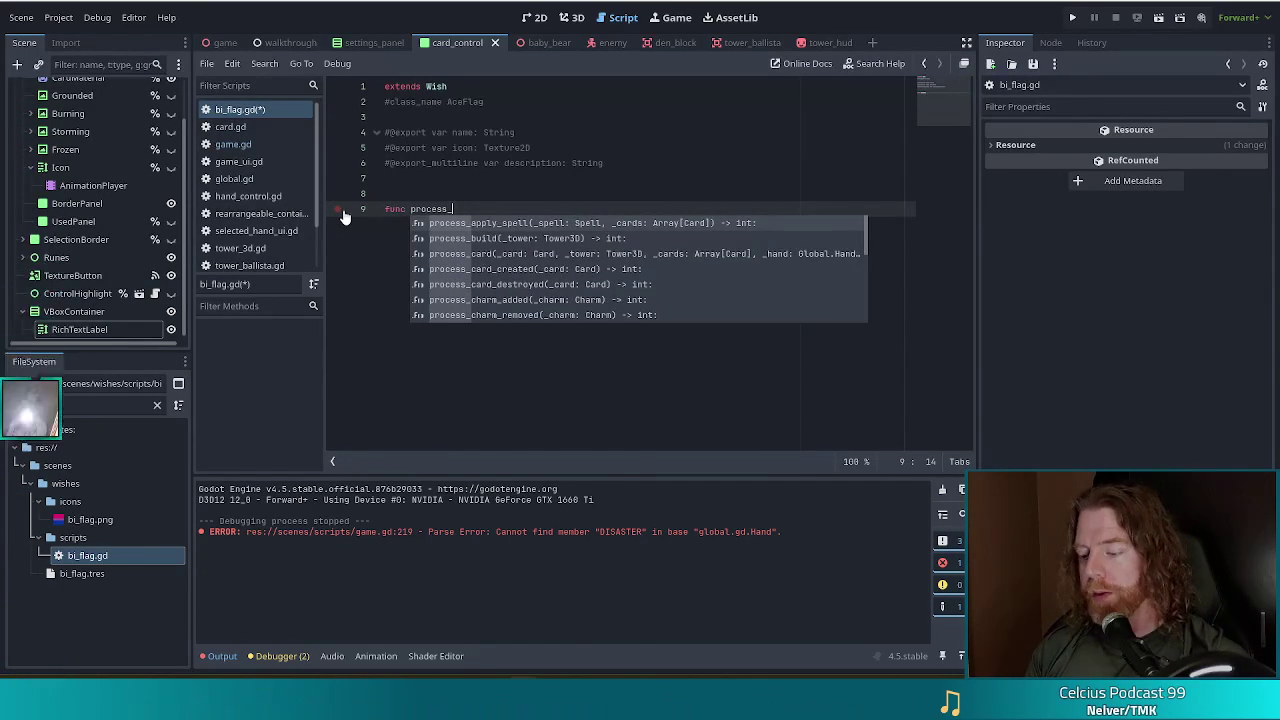
{"action": "type", "text": "eq"}
{"action": "key", "text": "Return"}
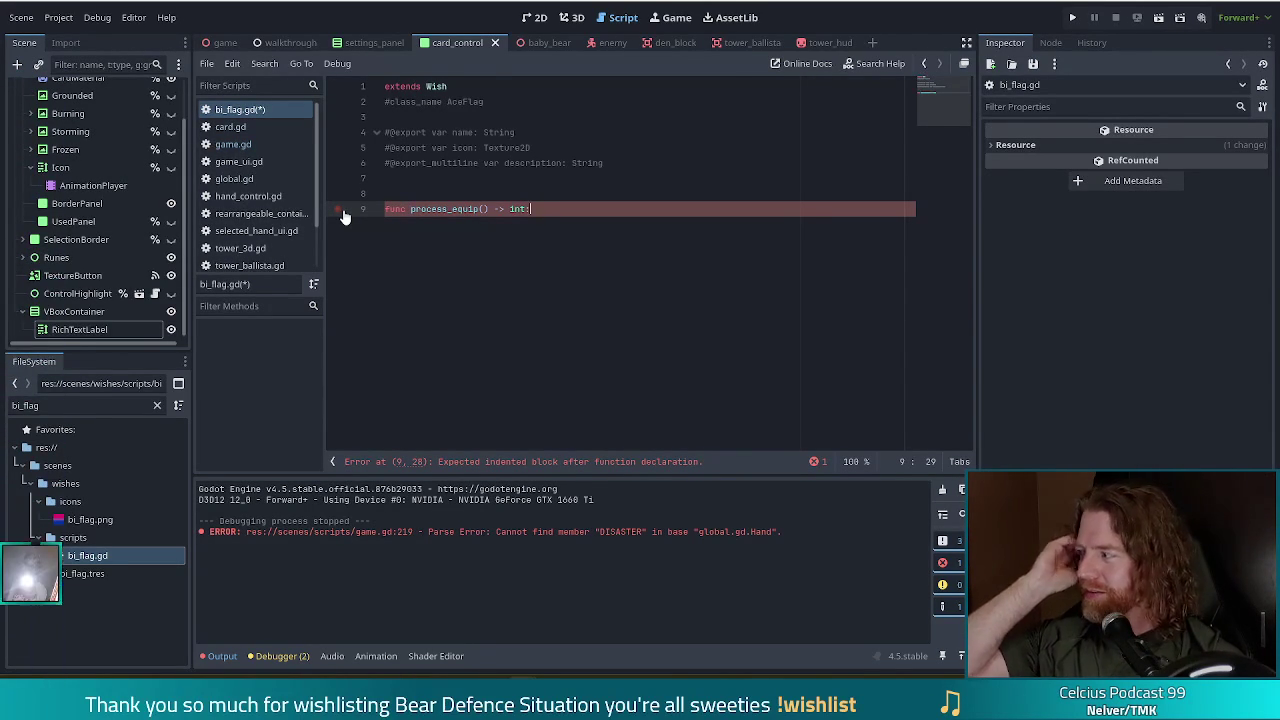
{"action": "key", "text": "Return"}
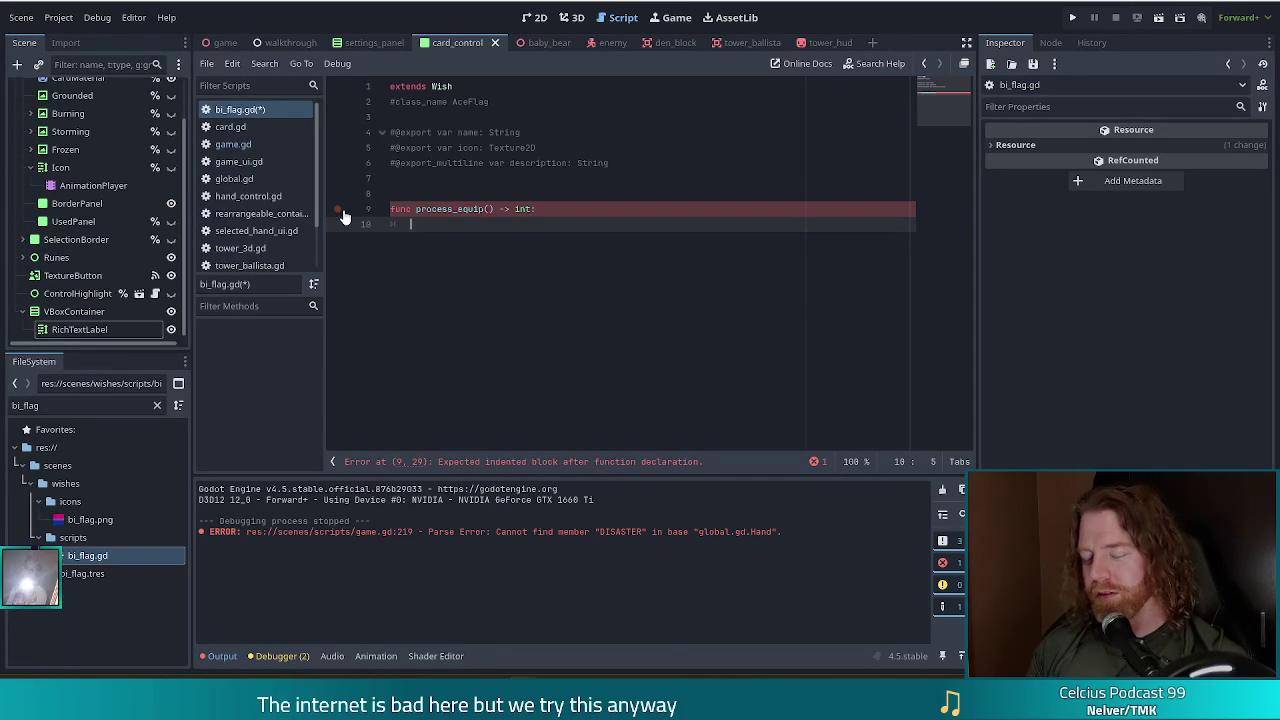
Fill process_equip with 'Global.game.bi_flag = true' followed by 'return 0'.
{"action": "type", "text": "Global.game.."}
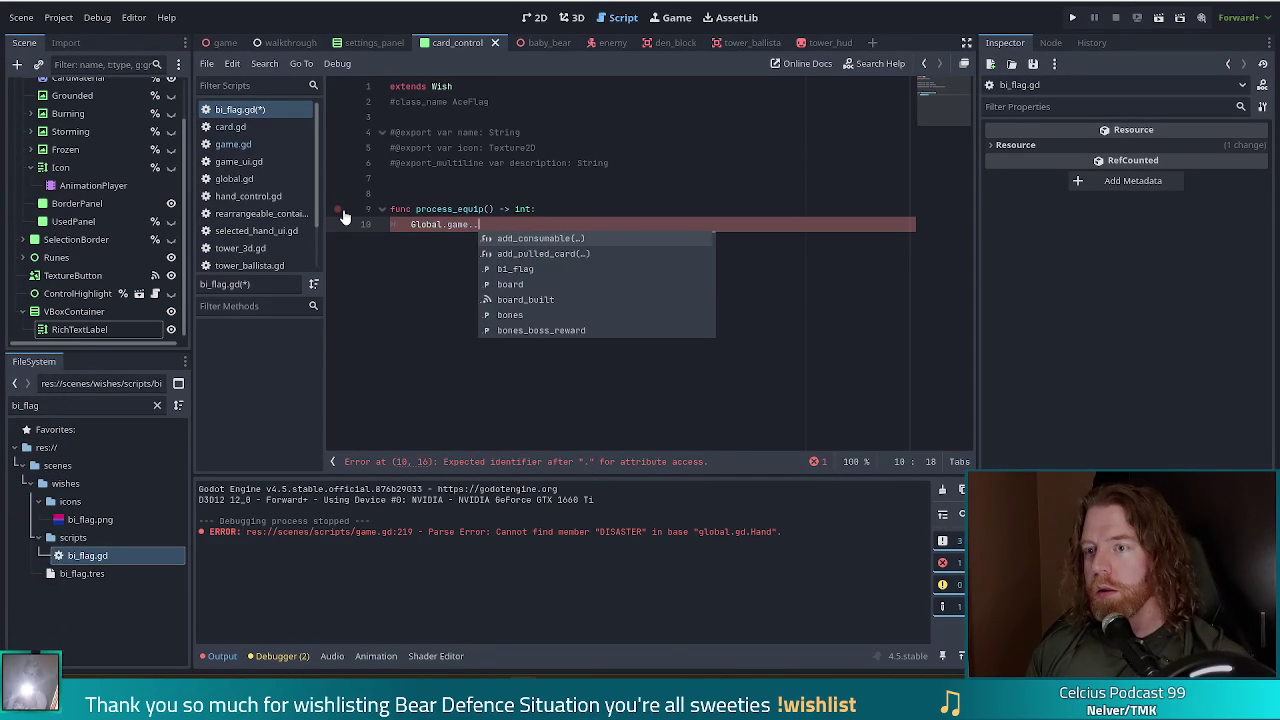
{"action": "key", "text": "Escape"}
{"action": "type", "text": "bi_flag = true"}
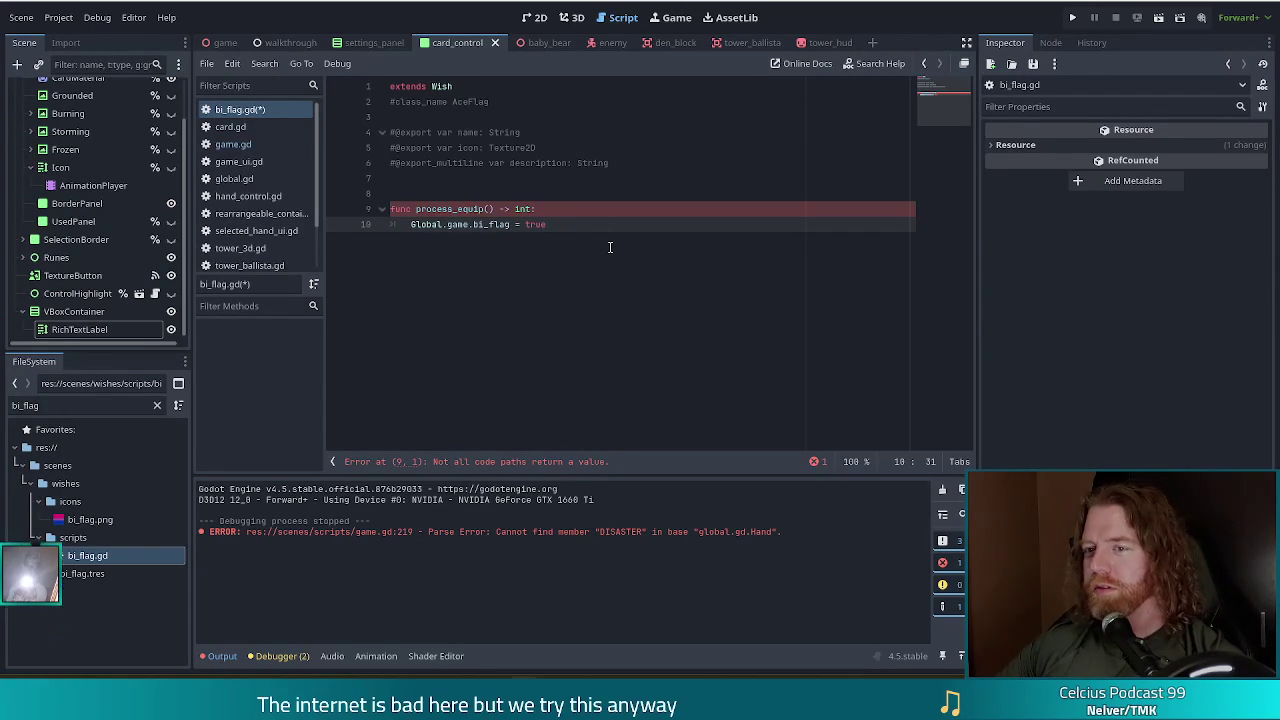
{"action": "key", "text": "Return"}
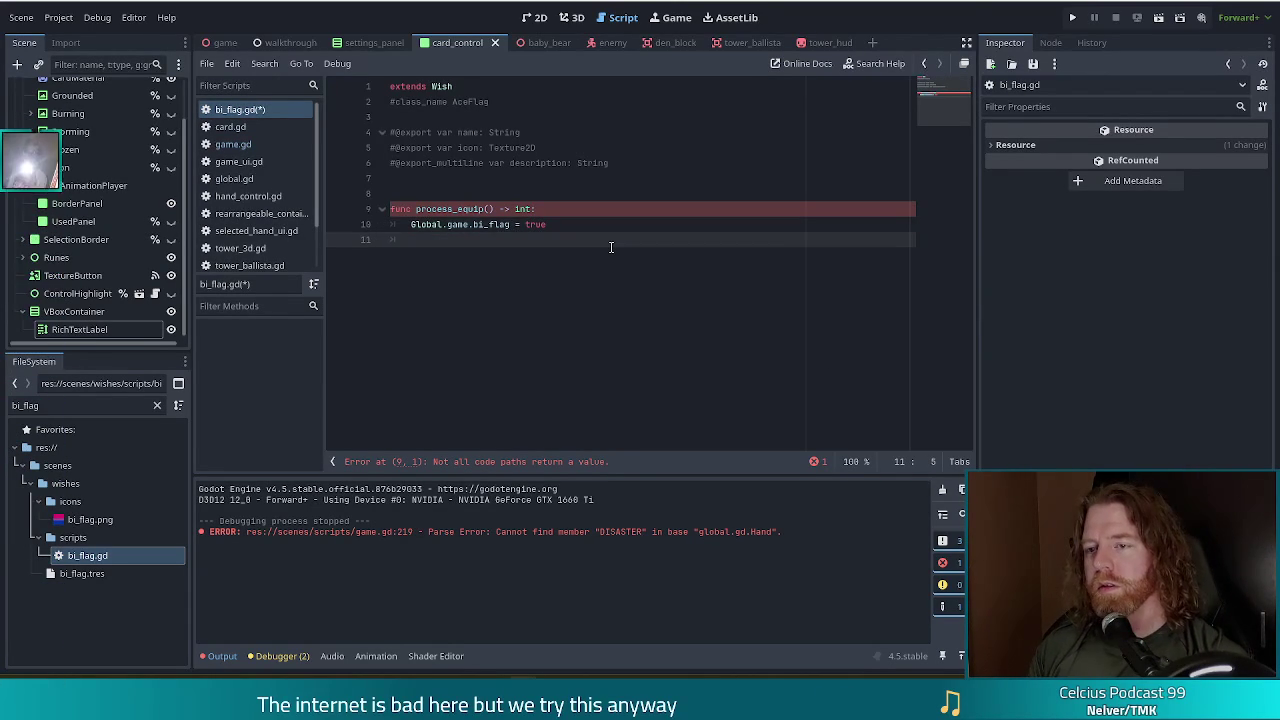
{"action": "type", "text": "return 0"}
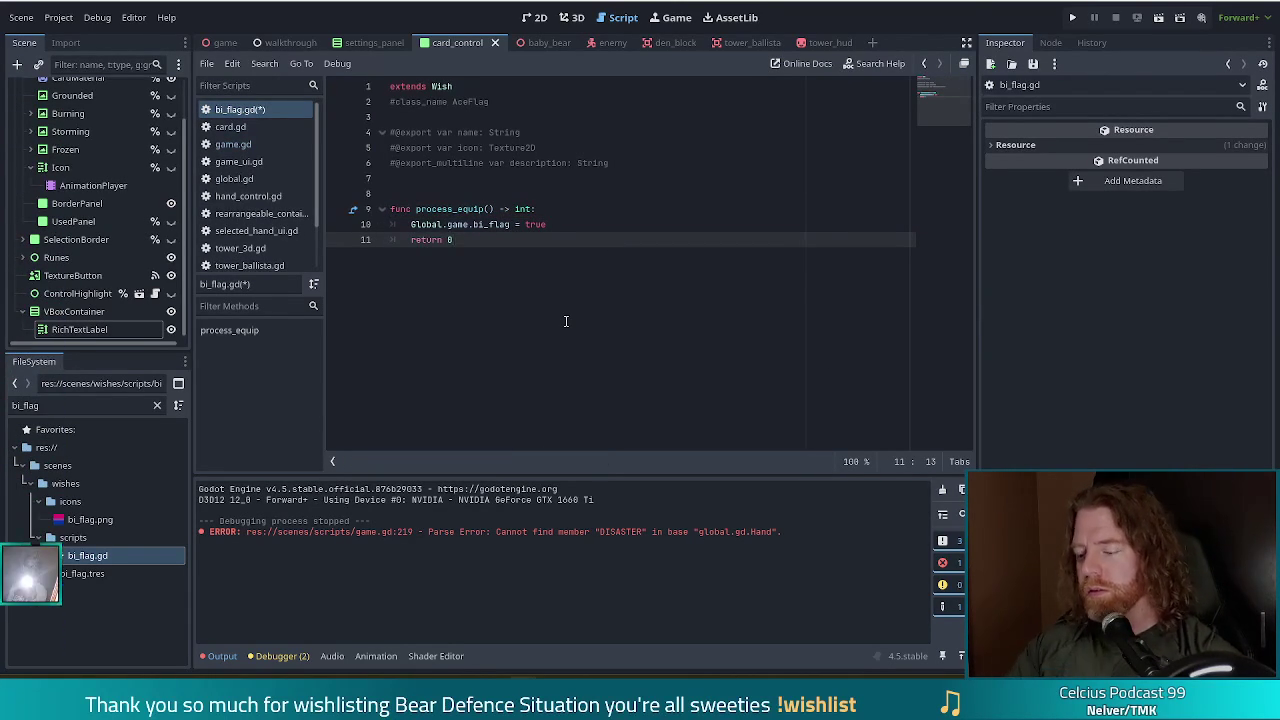
{"action": "key", "text": "Return"}
{"action": "key", "text": "Return"}
{"action": "key", "text": "Return"}
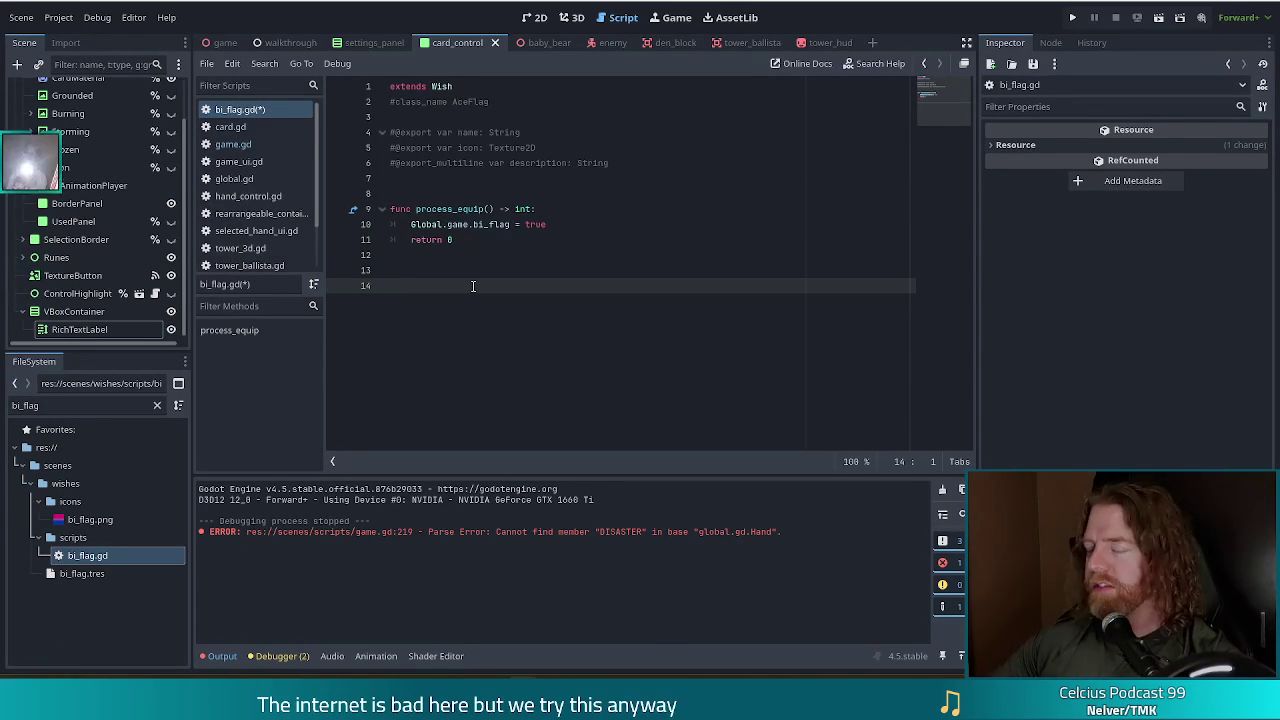
{"action": "left_click", "coordinate": [10, 406]}
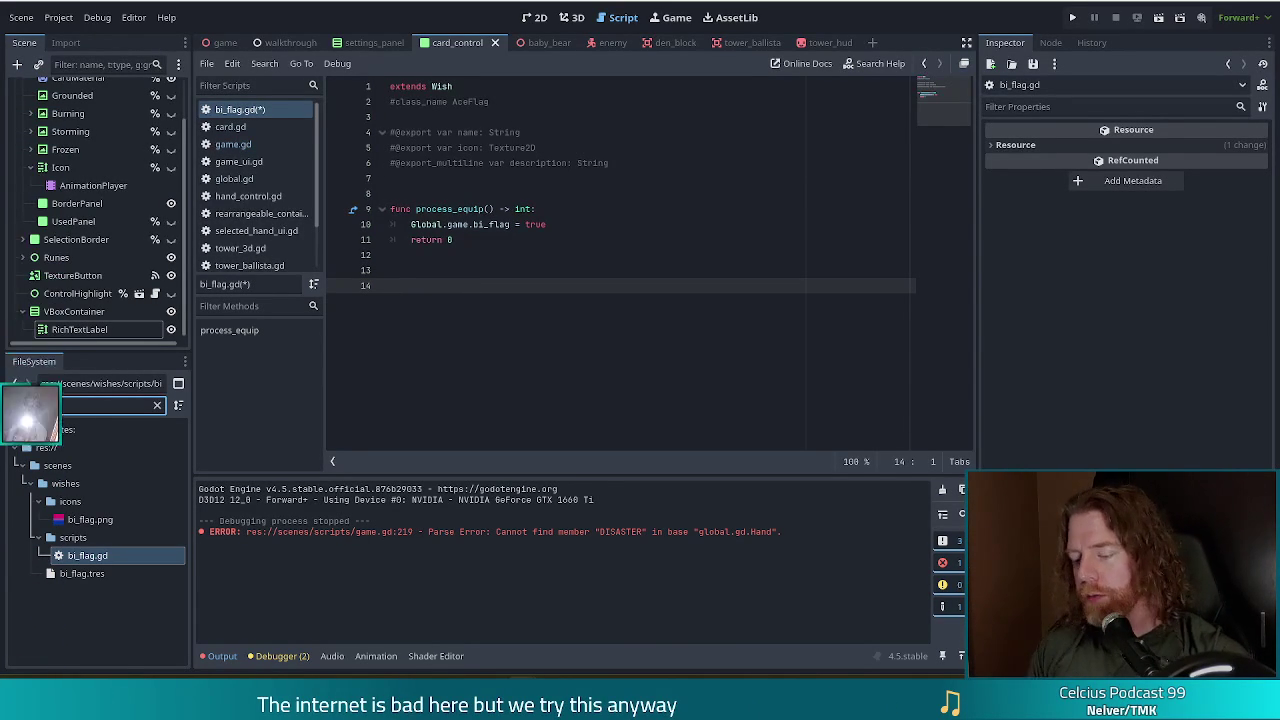
{"action": "type", "text": "lazy"}
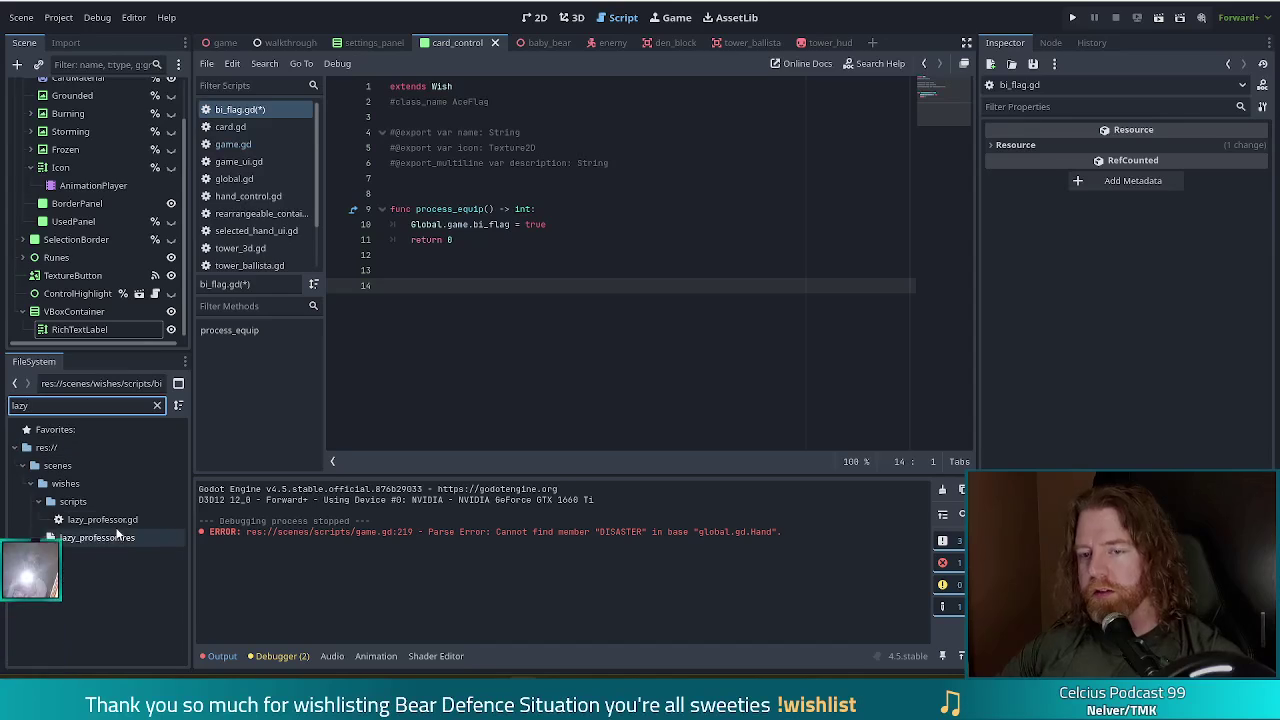
{"action": "double_click", "coordinate": [102, 520]}
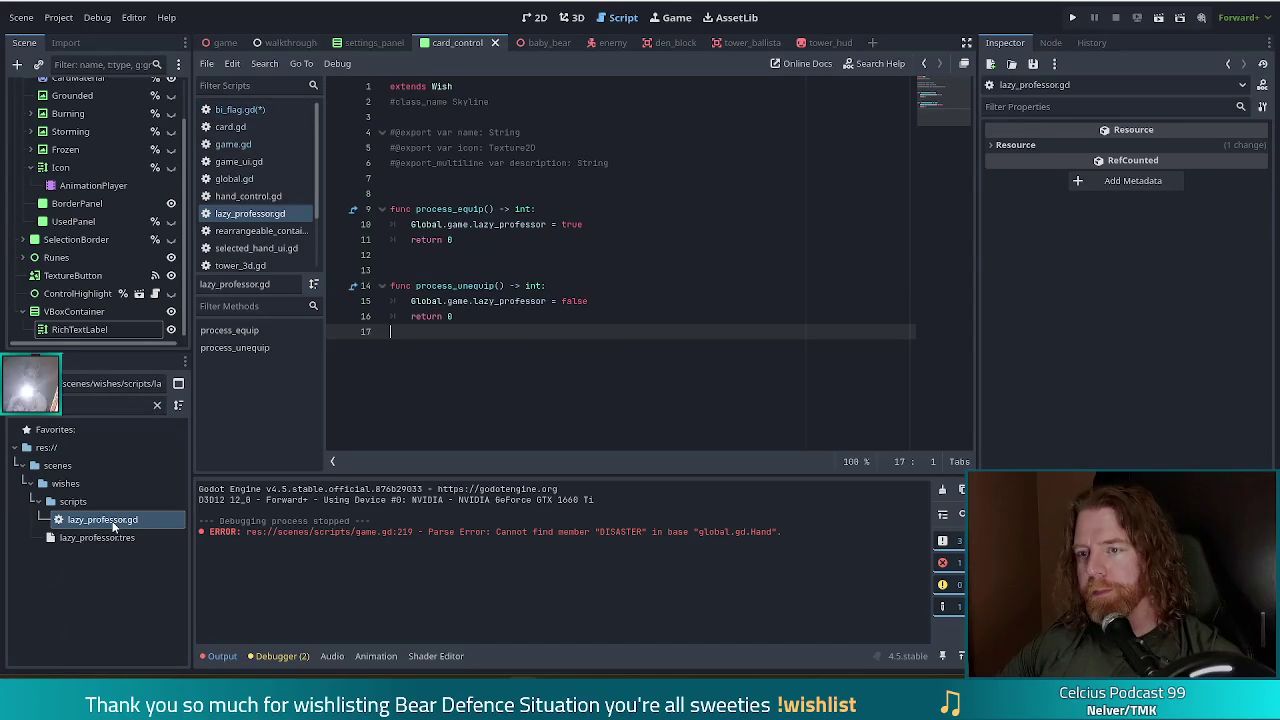
{"action": "left_click", "coordinate": [528, 286]}
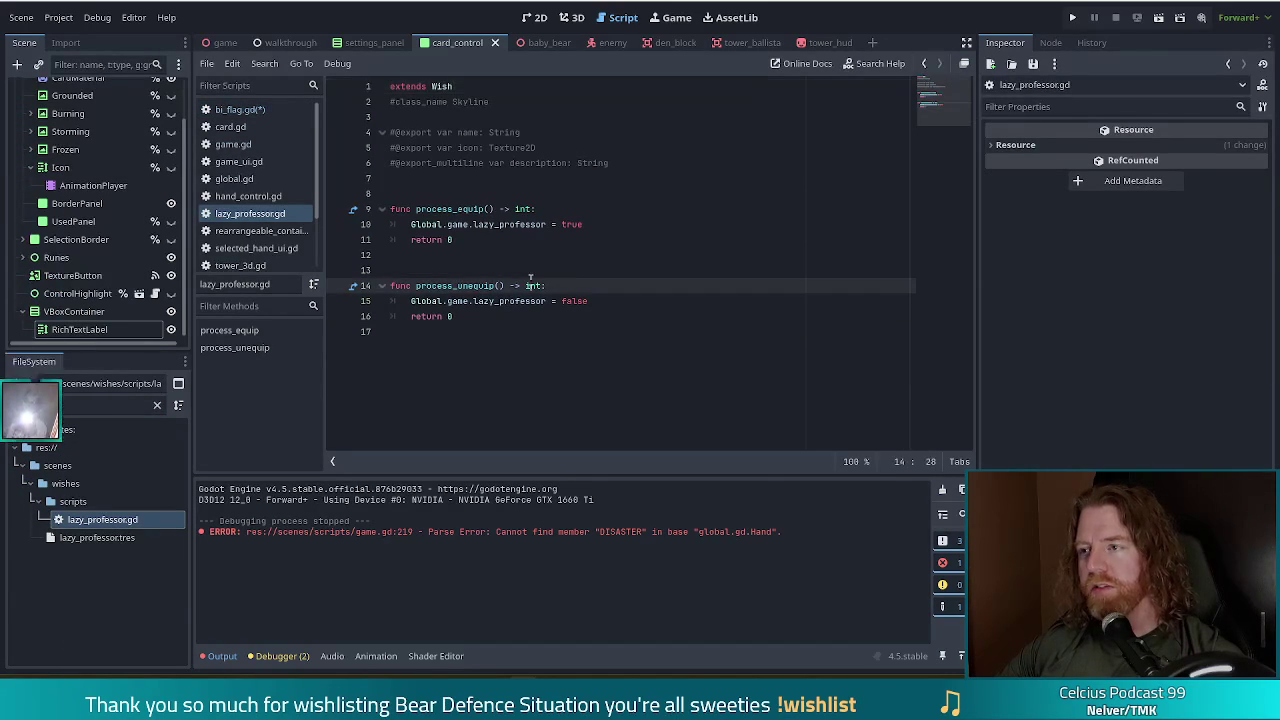
{"action": "double_click", "coordinate": [484, 102]}
{"action": "type", "text": "LazyProfessor"}
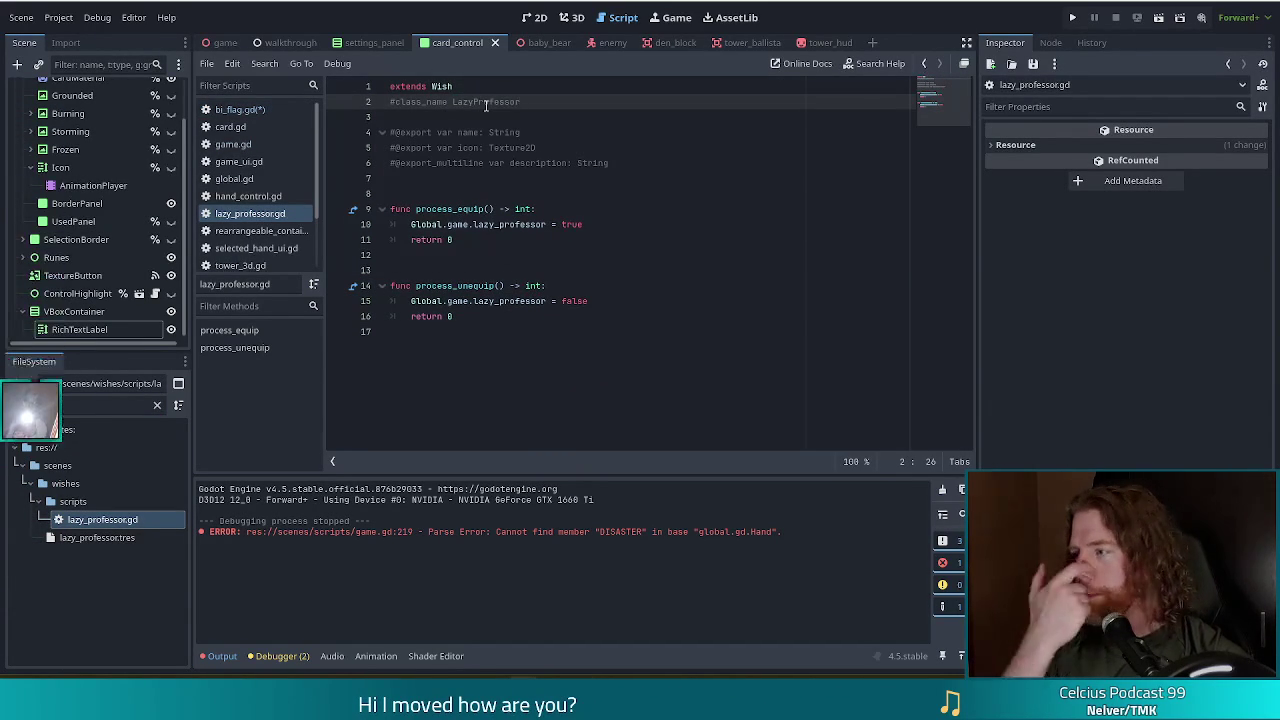
{"action": "left_click", "coordinate": [503, 208]}
{"action": "key", "text": "ctrl+s"}
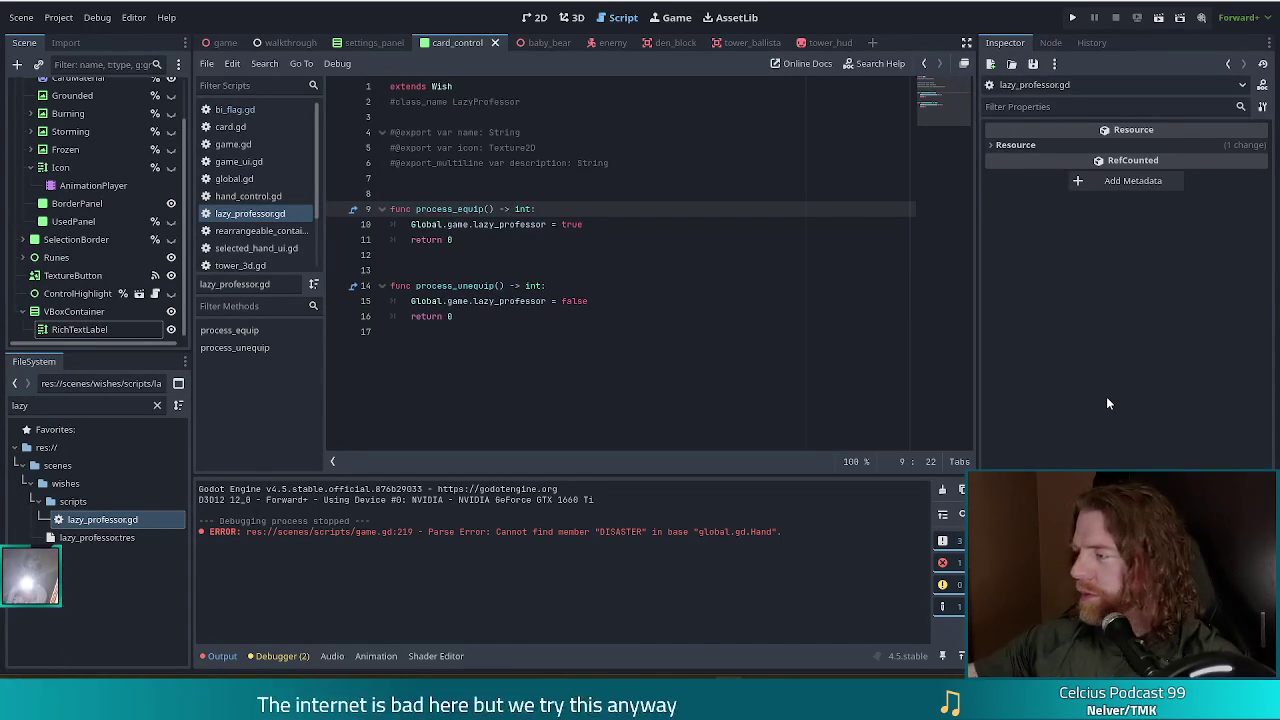
{"action": "left_click", "coordinate": [575, 234]}
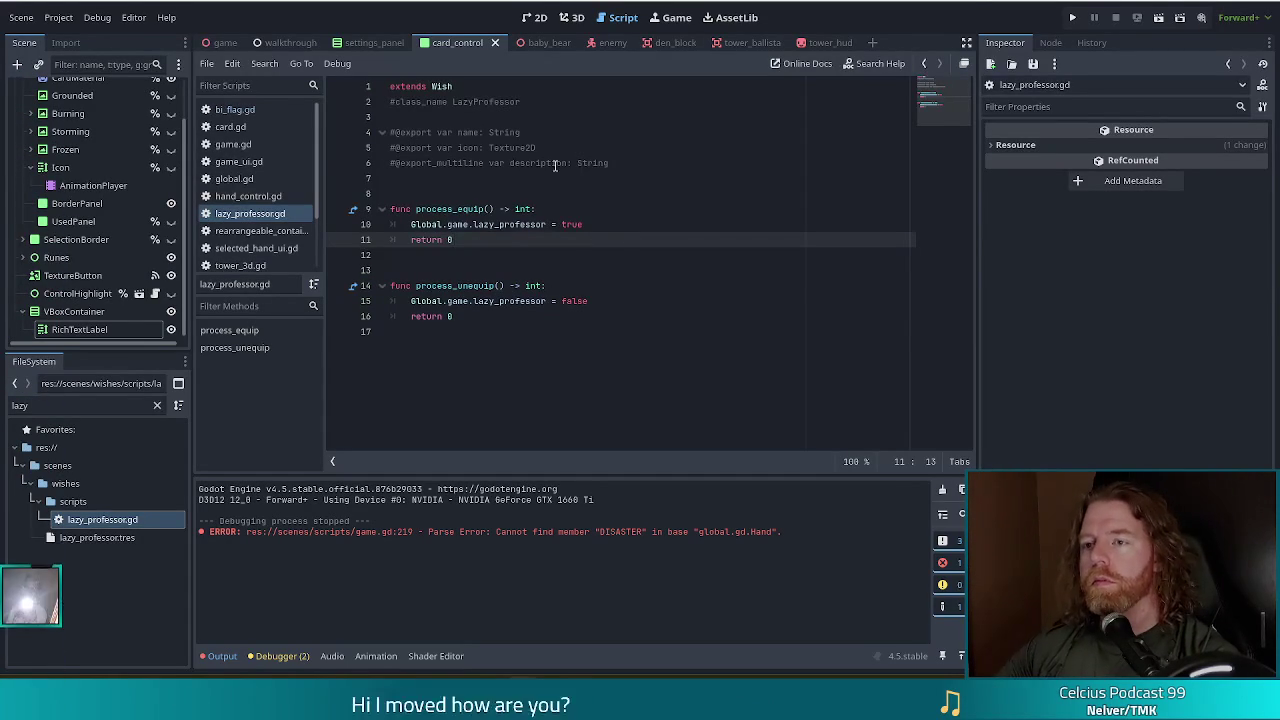
{"action": "left_click", "coordinate": [430, 104]}
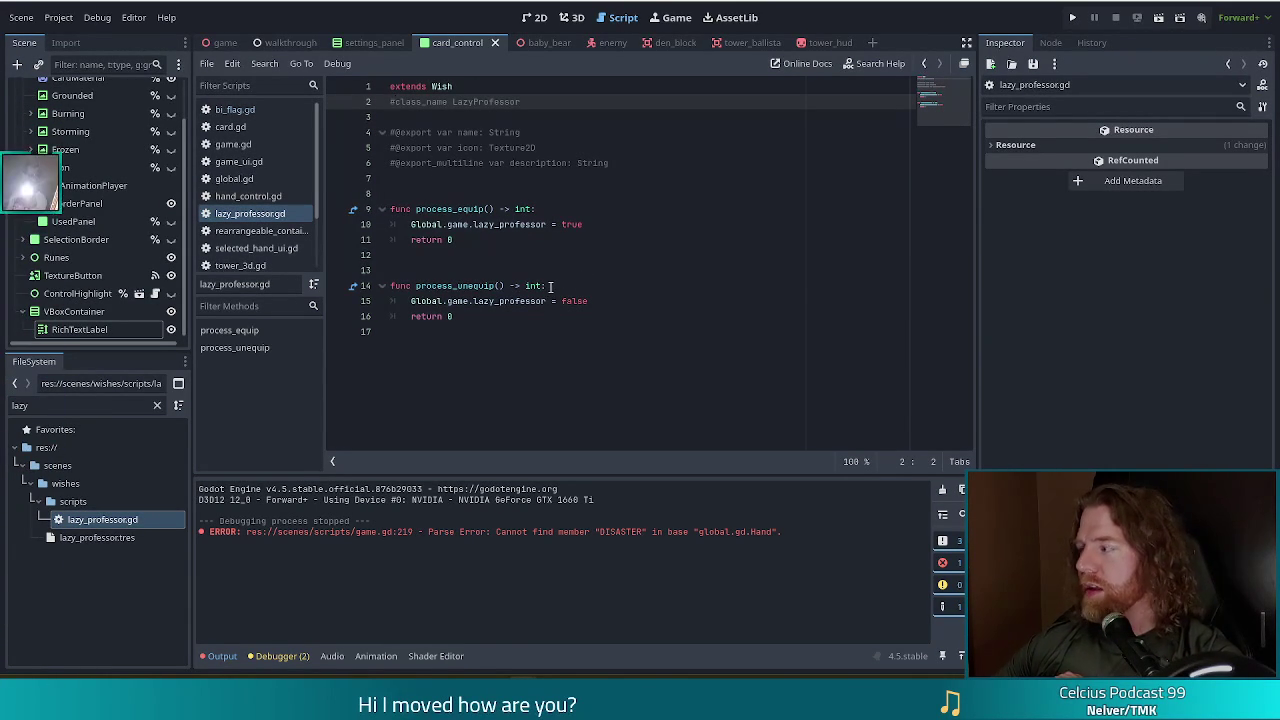
{"action": "mouse_move", "coordinate": [538, 308]}
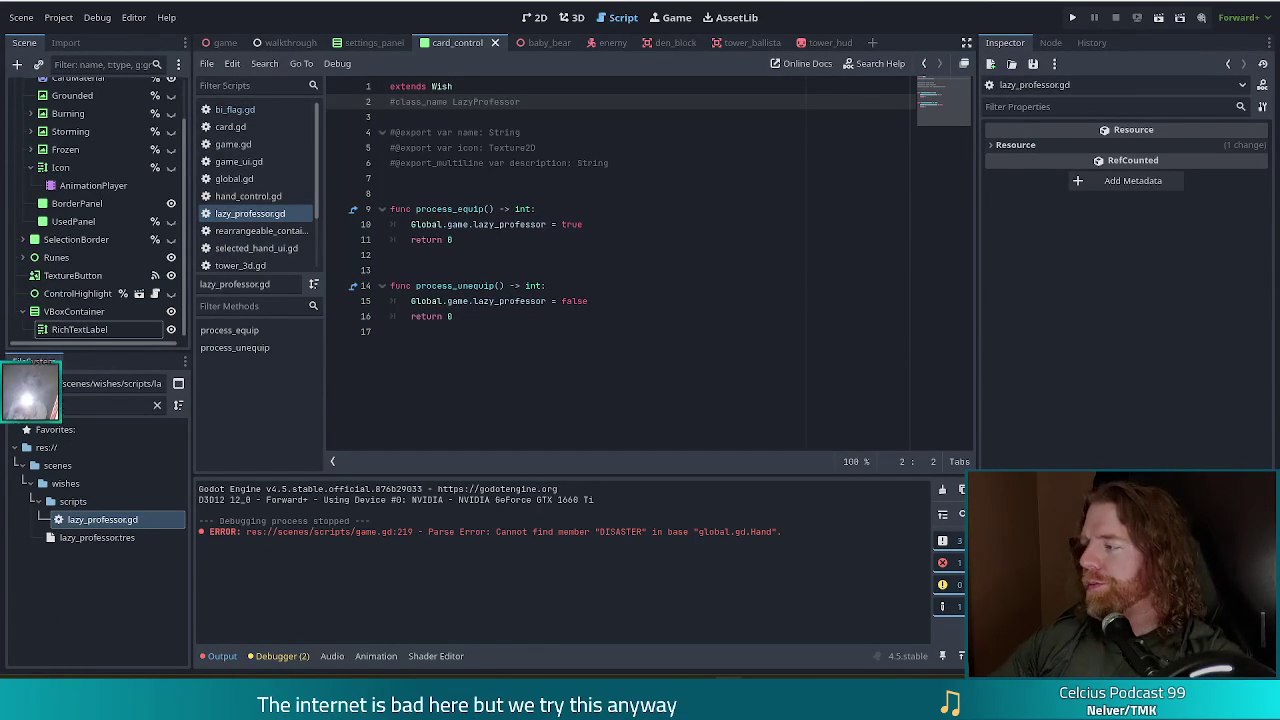
{"action": "left_click", "coordinate": [603, 291]}
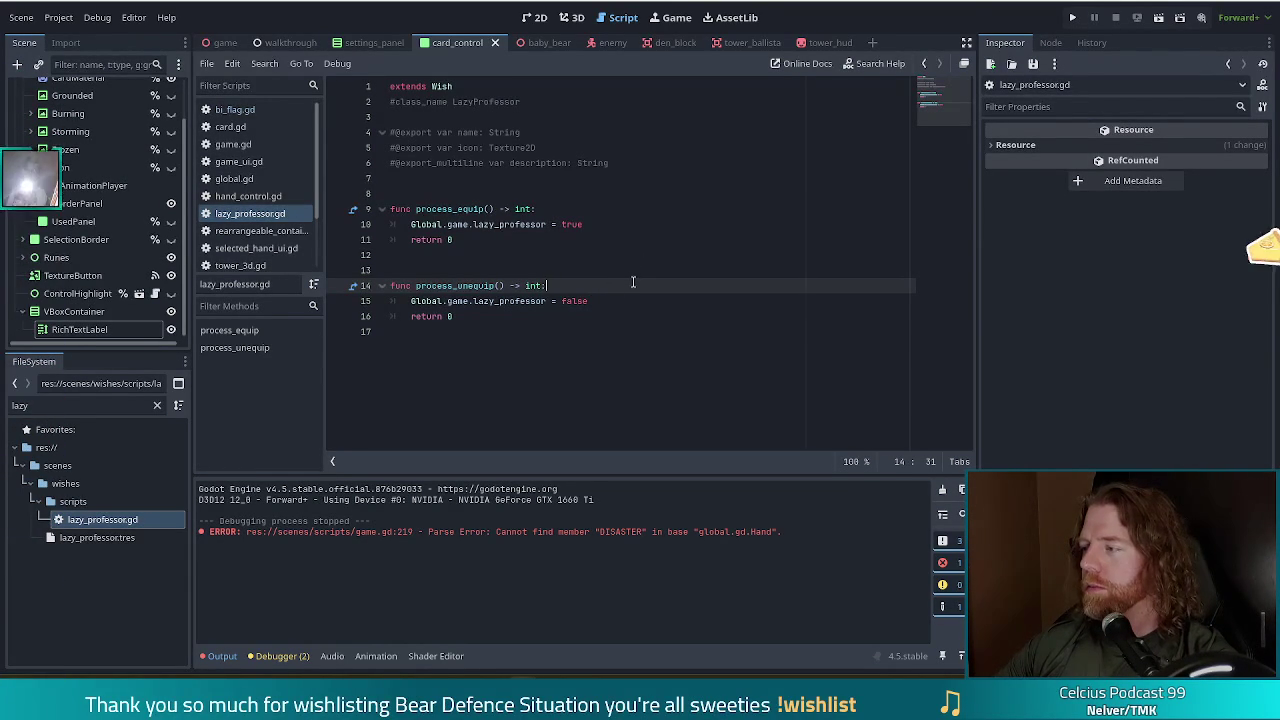
{"action": "left_click", "coordinate": [674, 227]}
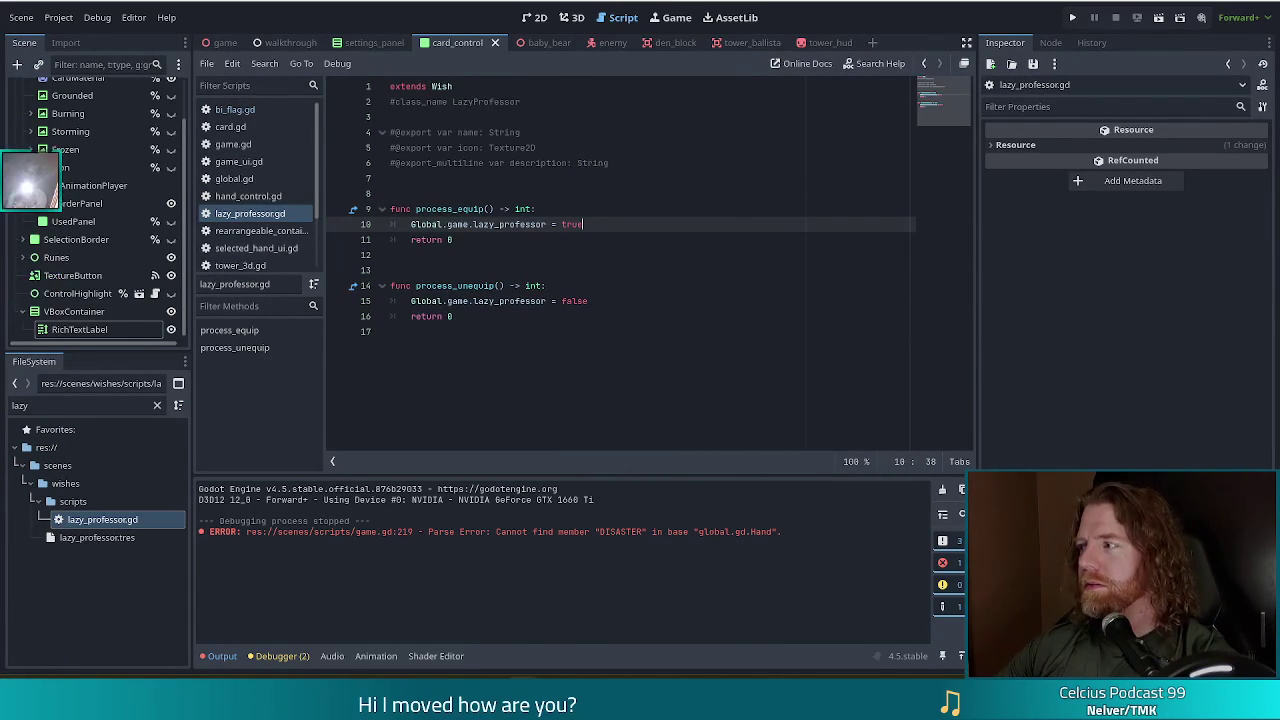
{"action": "left_click", "coordinate": [669, 333]}
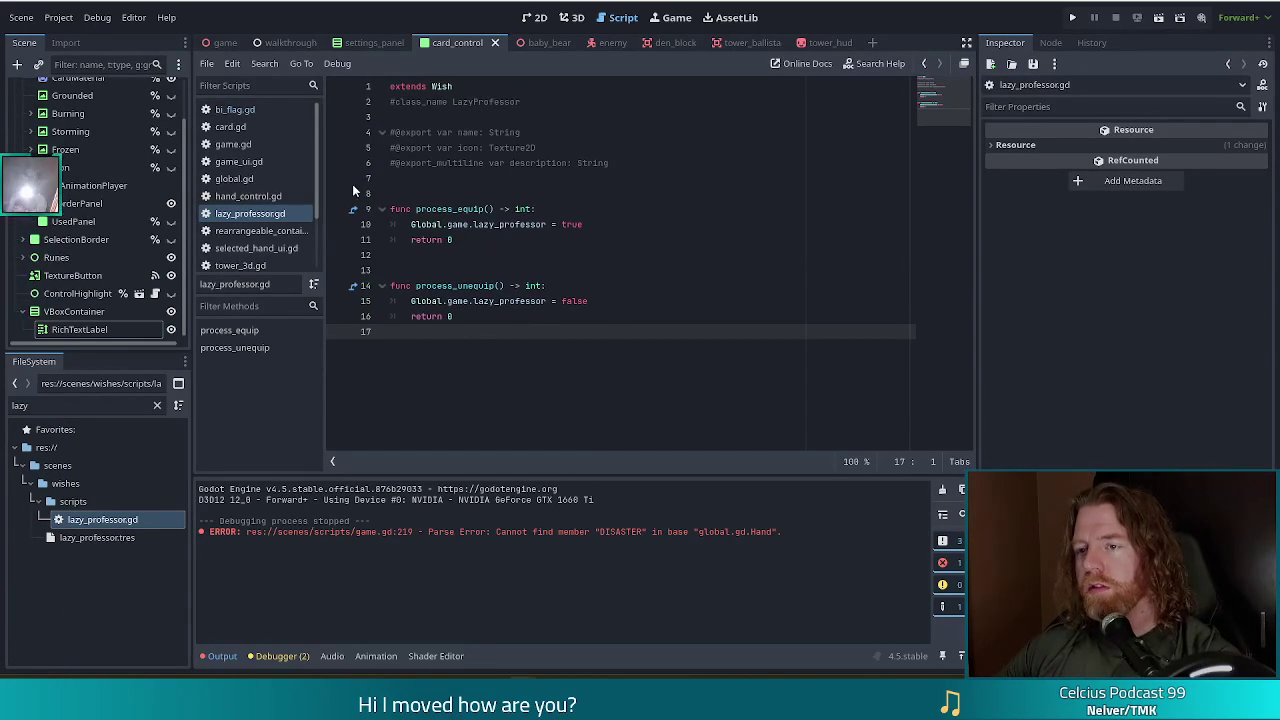
Review lazy_professor.gd's equip and unequip functions and uncomment its class_name LazyProfessor line.
{"action": "left_click", "coordinate": [456, 224]}
{"action": "left_click", "coordinate": [582, 224]}
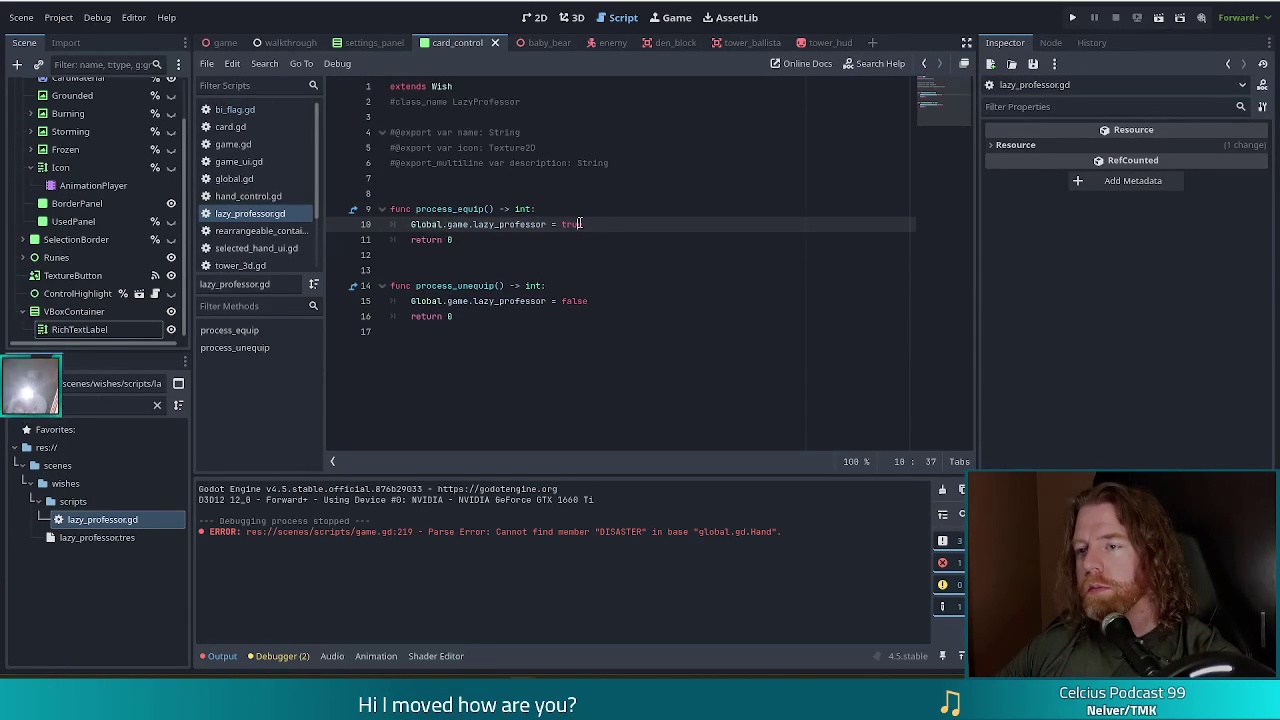
{"action": "left_click_drag", "start_coordinate": [660, 303], "coordinate": [545, 286]}
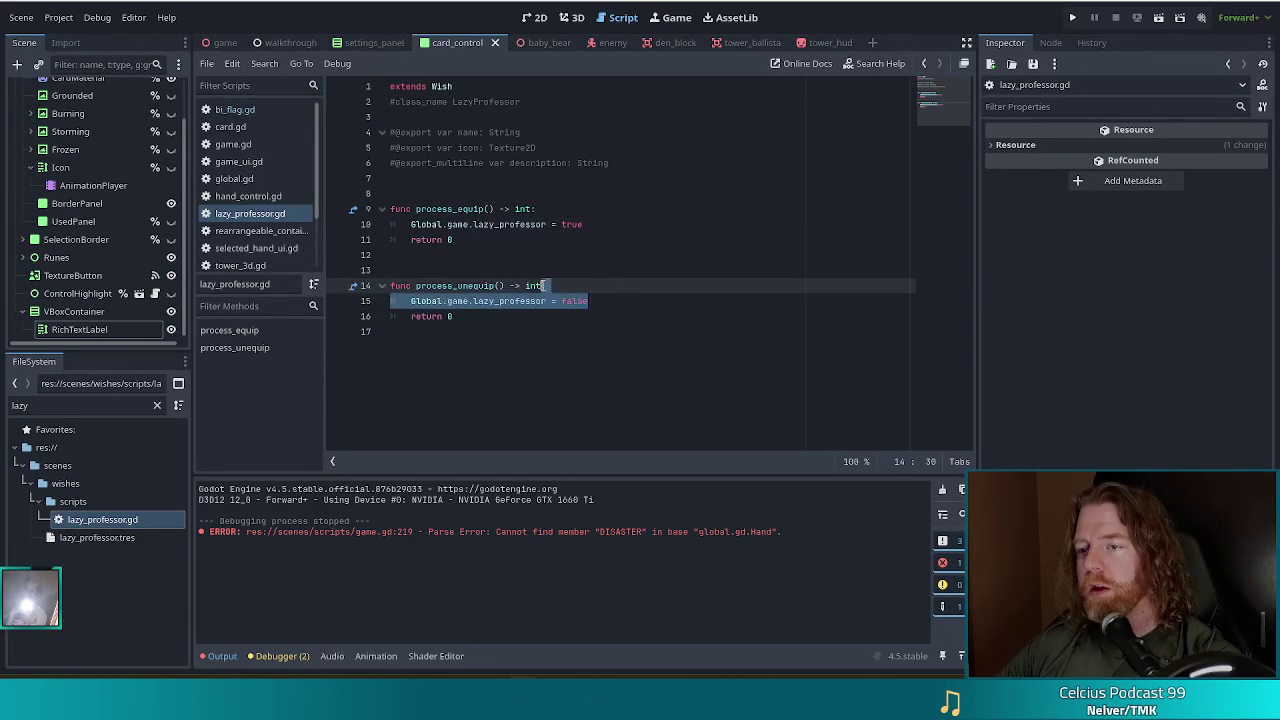
{"action": "left_click", "coordinate": [605, 300]}
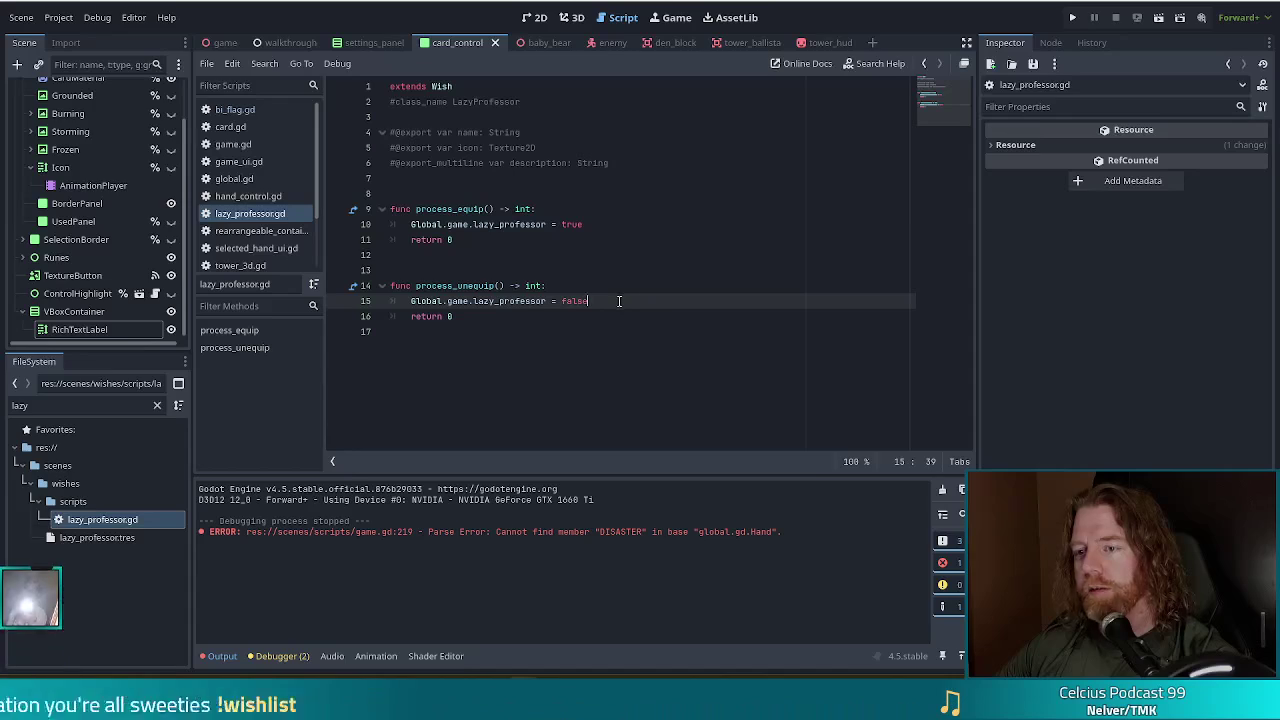
{"action": "left_click", "coordinate": [393, 102]}
{"action": "key", "text": "BackSpace"}
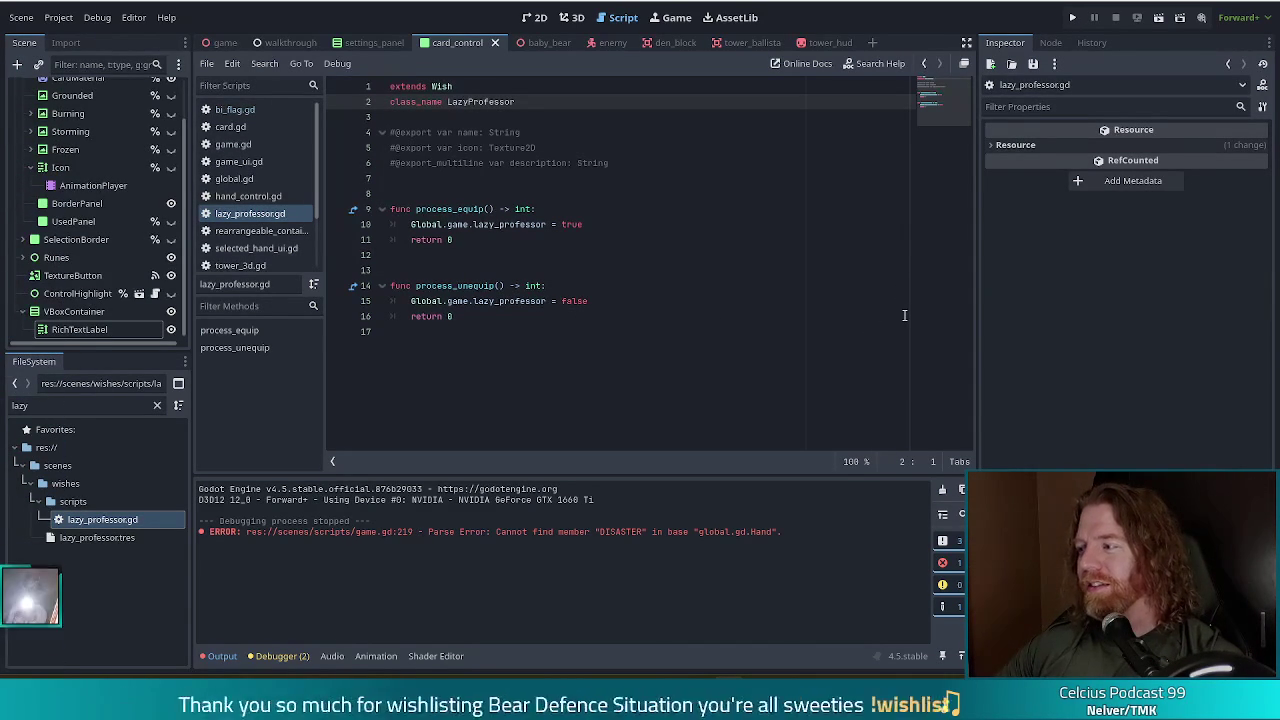
{"action": "left_click", "coordinate": [518, 347]}
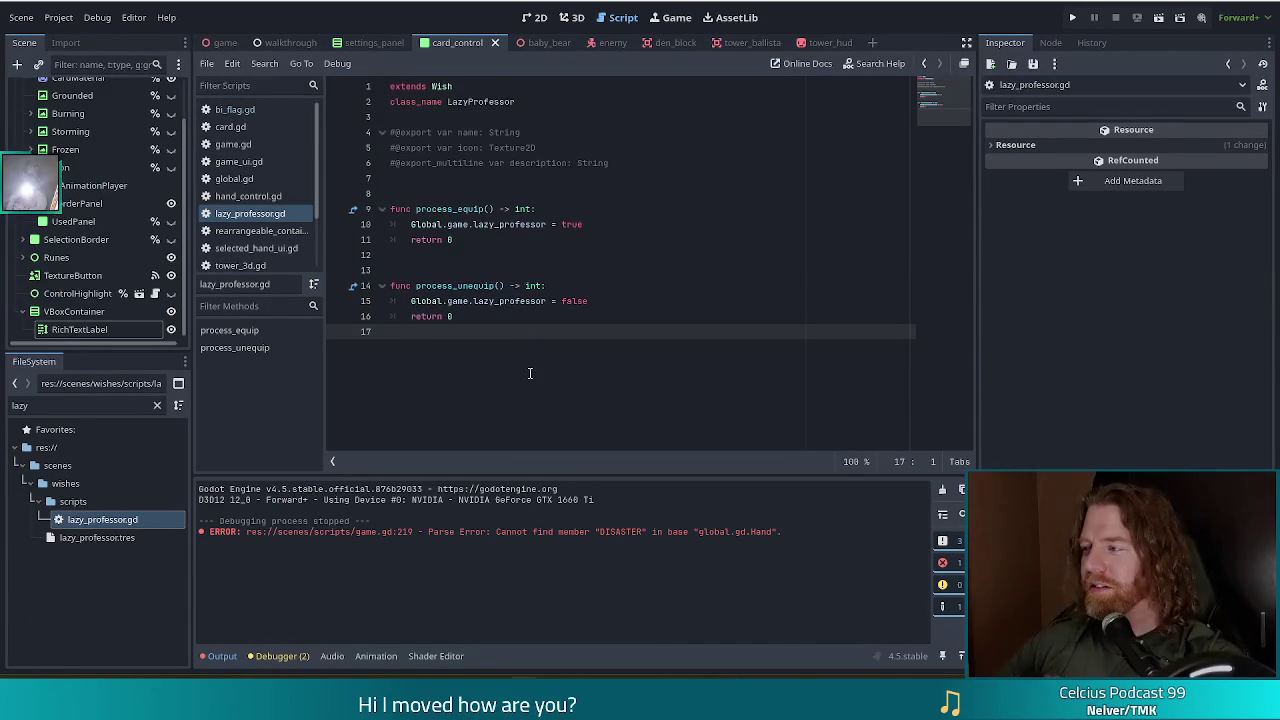
{"action": "left_click", "coordinate": [444, 270]}
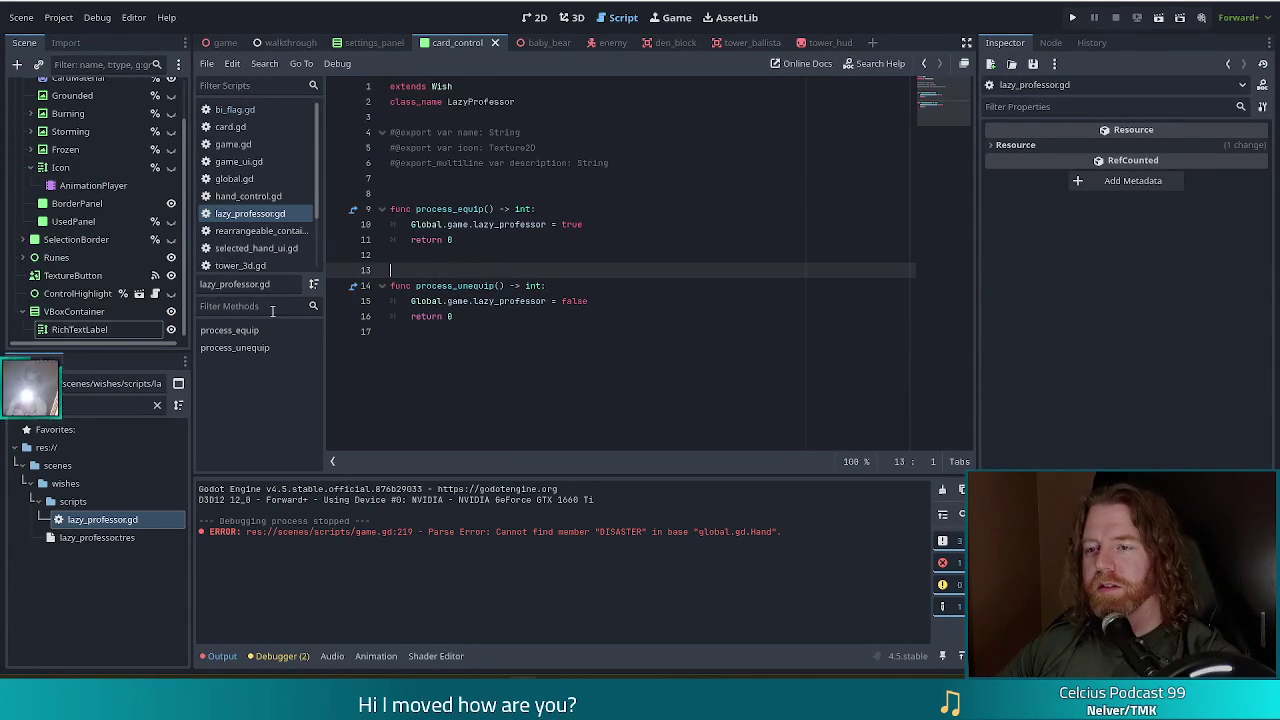
{"action": "left_click", "coordinate": [596, 286]}
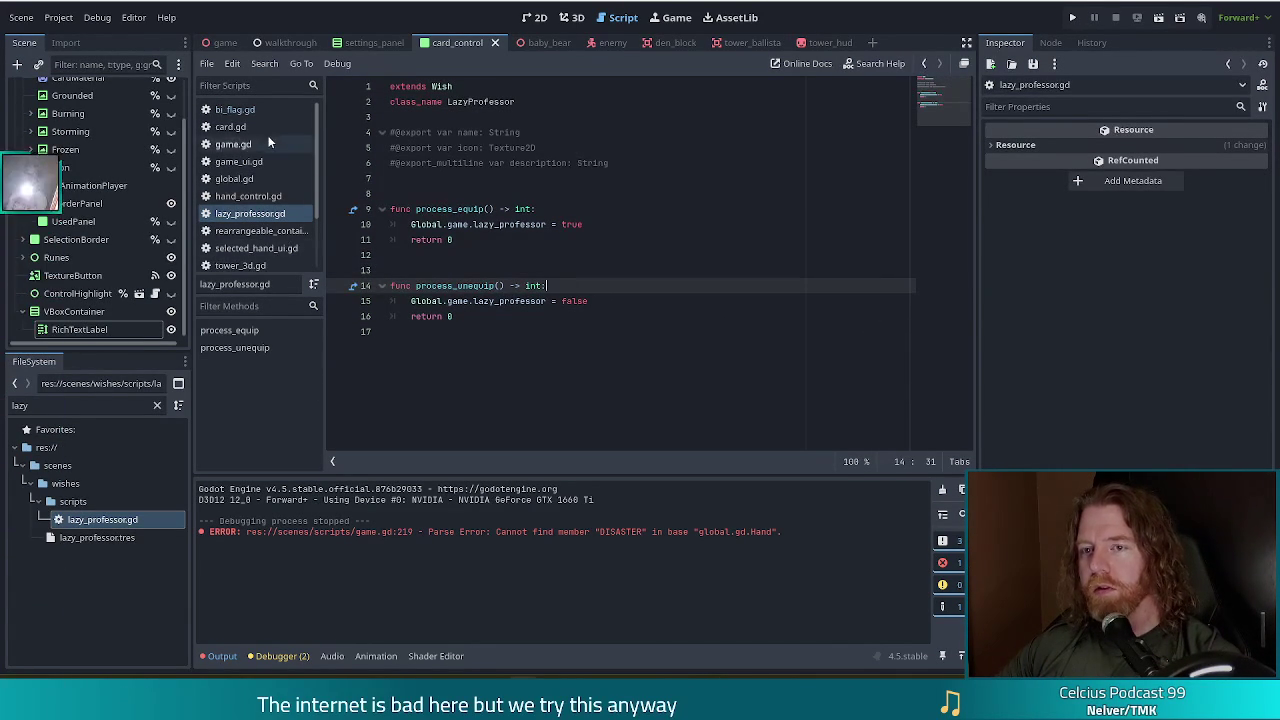
Paste lazy_professor.gd's process_unequip below process_equip in bi_flag.gd, separated by a blank line.
{"action": "left_click", "coordinate": [238, 110]}
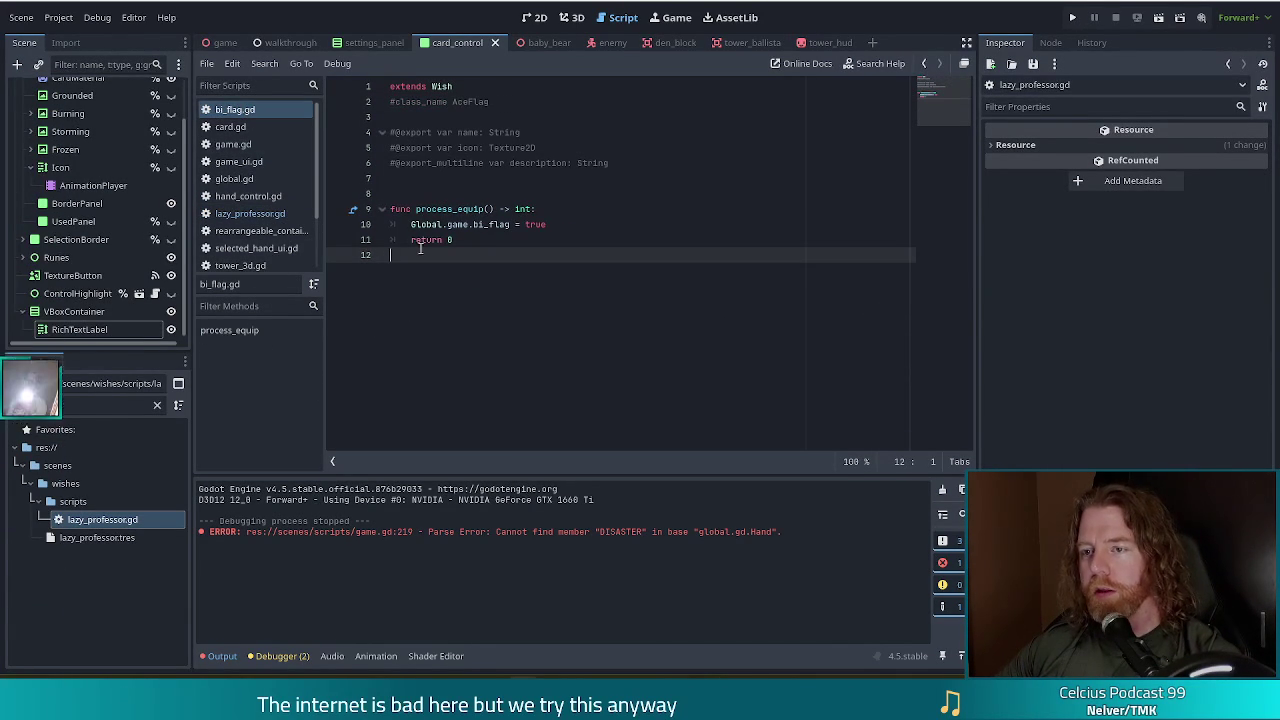
{"action": "left_click", "coordinate": [248, 213]}
{"action": "left_click_drag", "start_coordinate": [498, 316], "coordinate": [390, 285]}
{"action": "key", "text": "ctrl+c"}
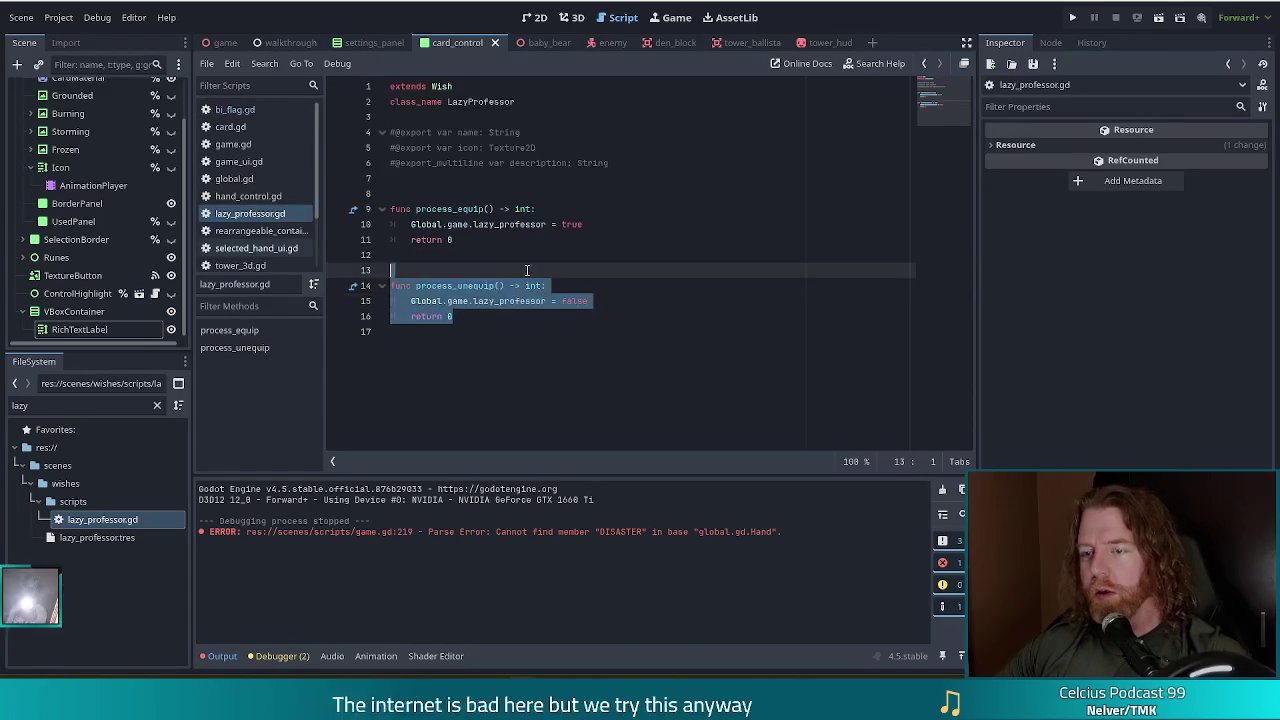
{"action": "left_click", "coordinate": [235, 110]}
{"action": "key", "text": "ctrl+v"}
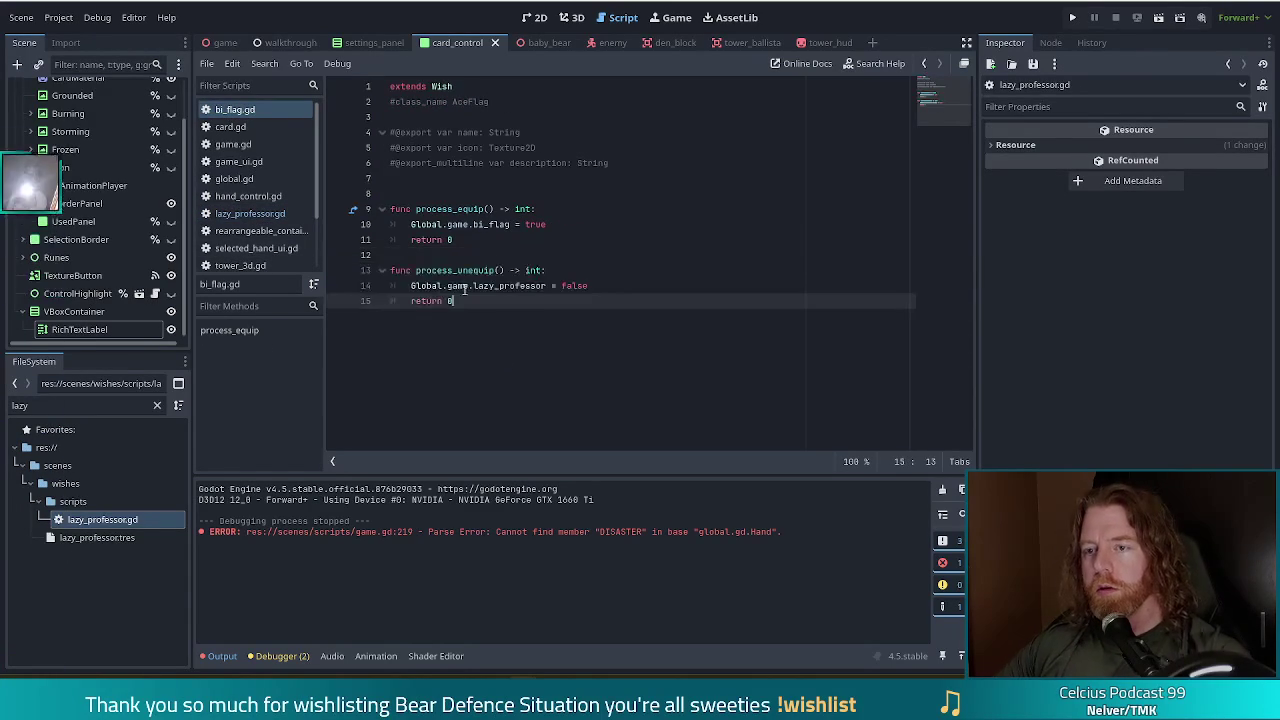
{"action": "left_click", "coordinate": [491, 257]}
{"action": "key", "text": "Return"}
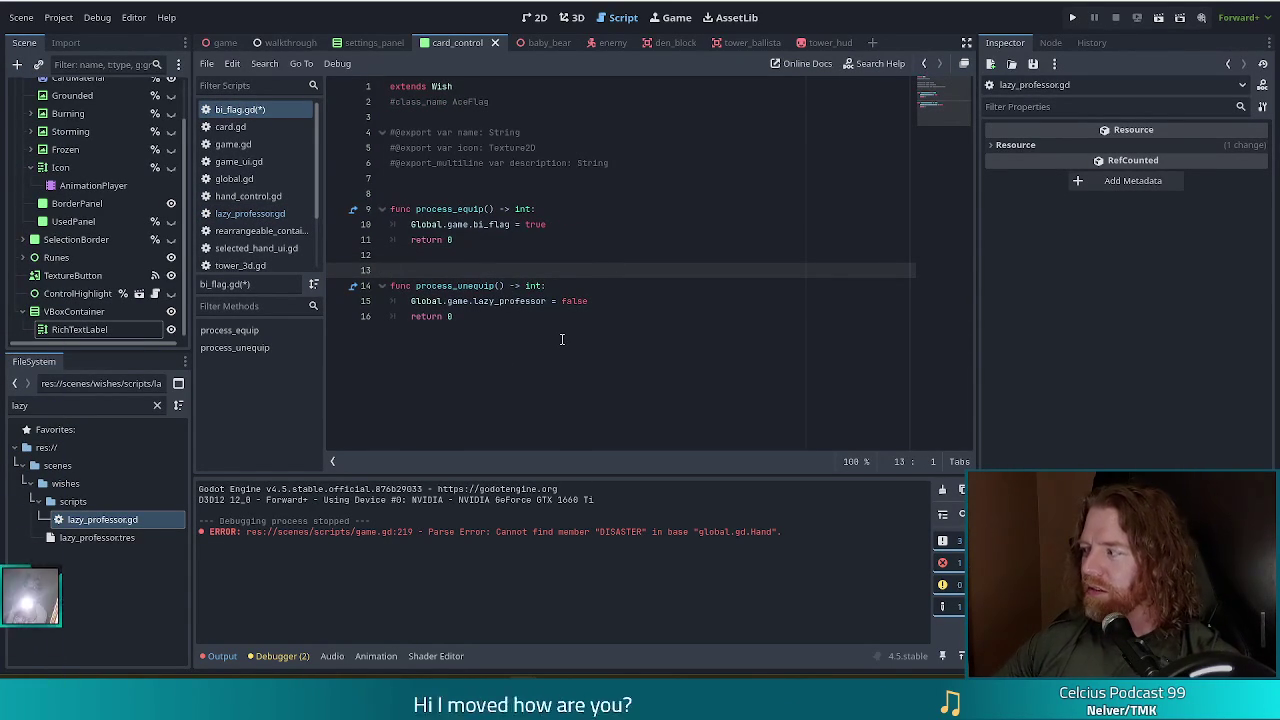
Replace lazy_professor with bi_flag in process_unequip's false assignment and save bi_flag.gd.
{"action": "left_click", "coordinate": [622, 300]}
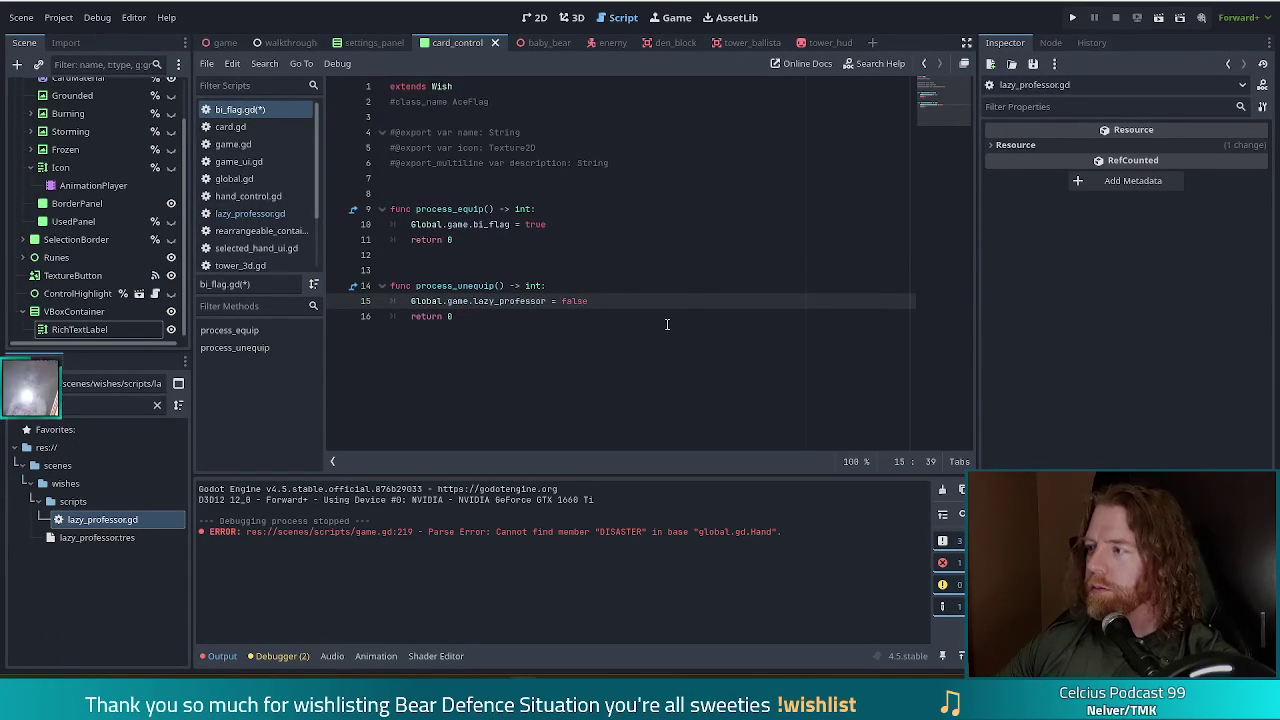
{"action": "left_click", "coordinate": [512, 316]}
{"action": "double_click", "coordinate": [510, 301]}
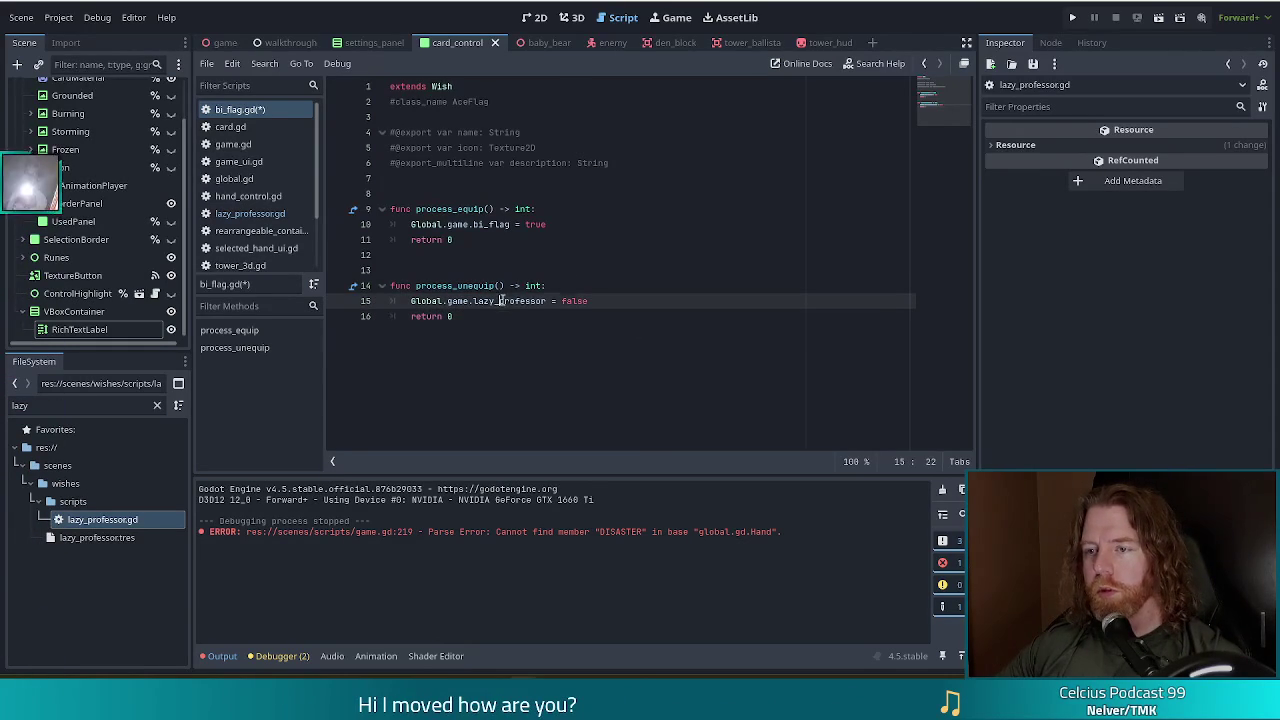
{"action": "type", "text": "bi"}
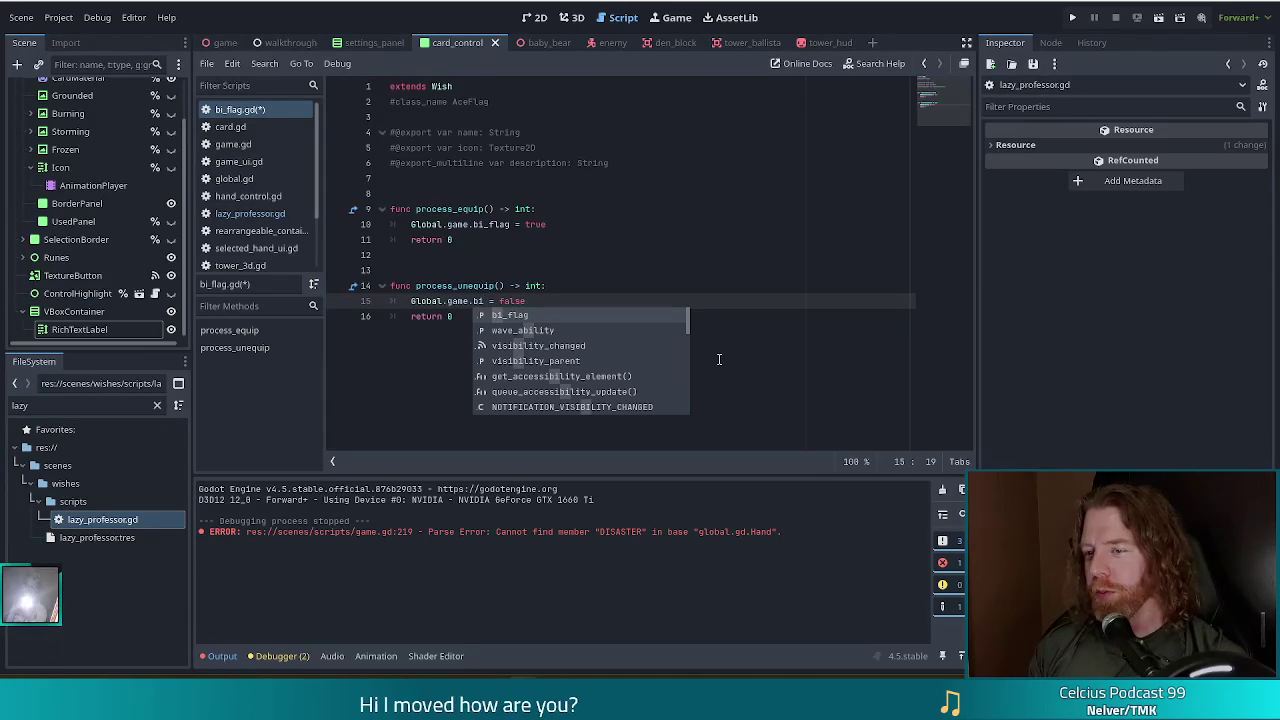
{"action": "key", "text": "Return"}
{"action": "key", "text": "ctrl+s"}
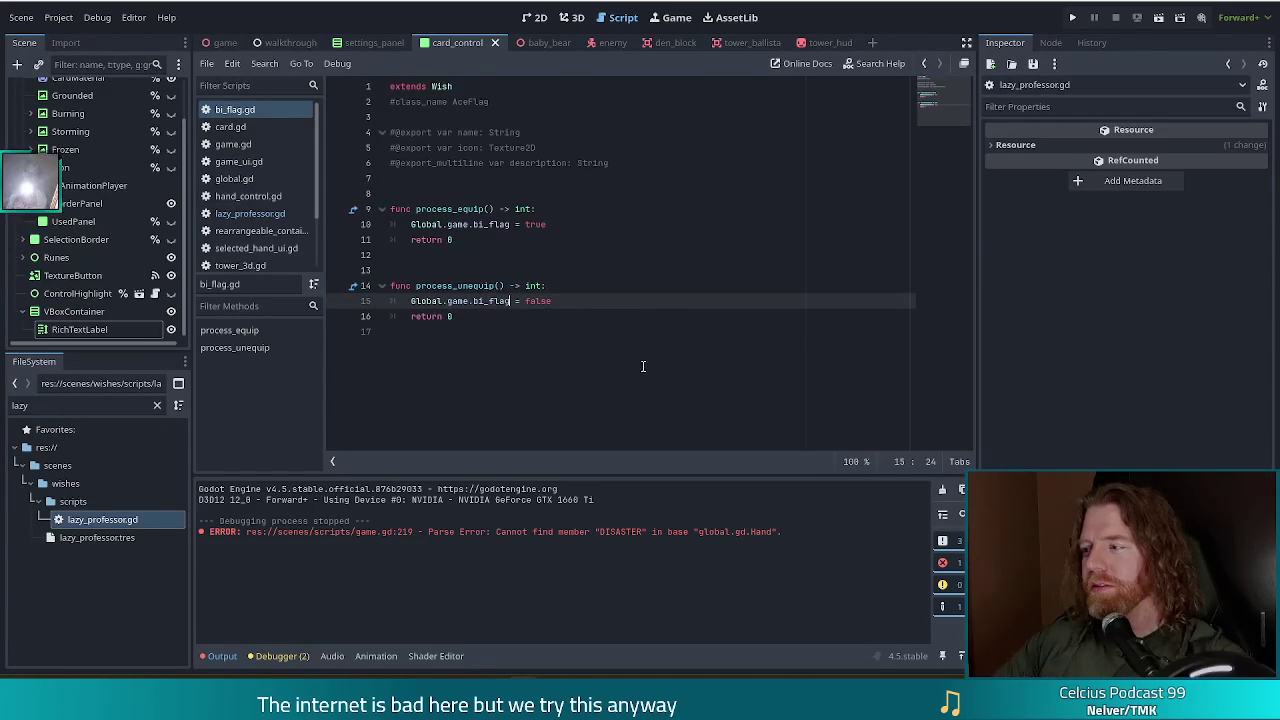
{"action": "left_click", "coordinate": [652, 291]}
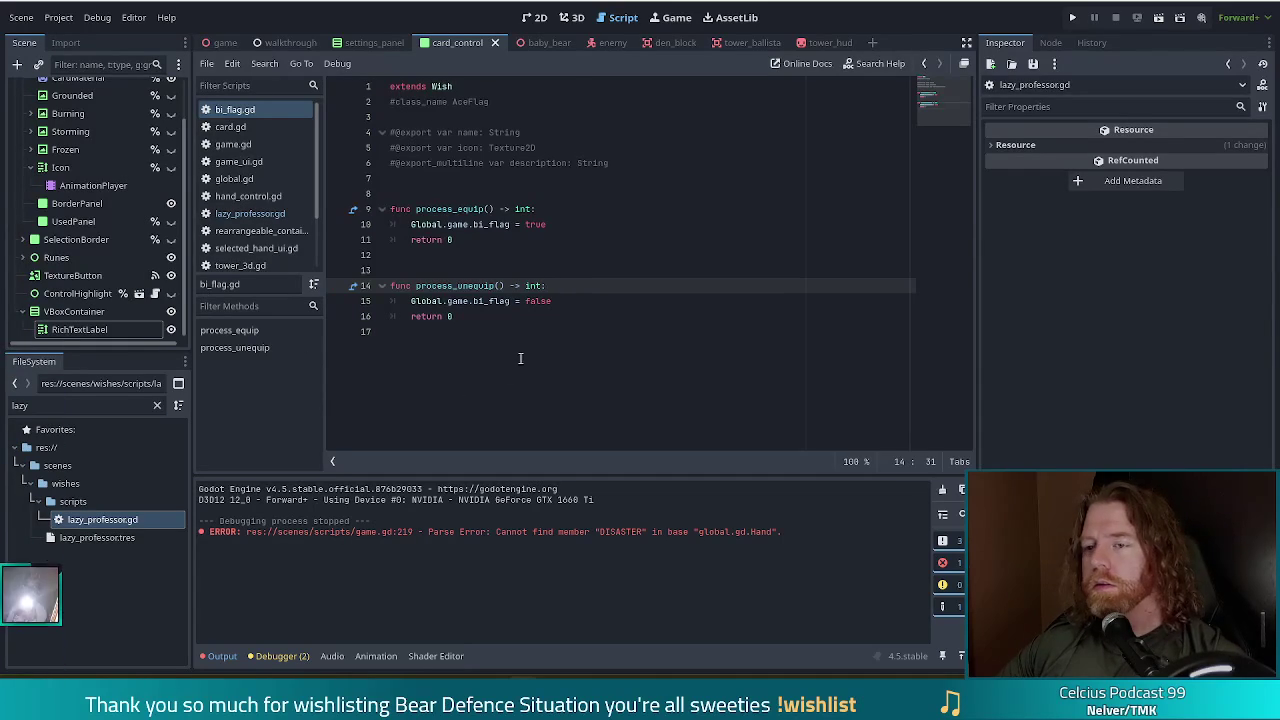
{"action": "left_click", "coordinate": [520, 358]}
{"action": "left_click", "coordinate": [612, 298]}
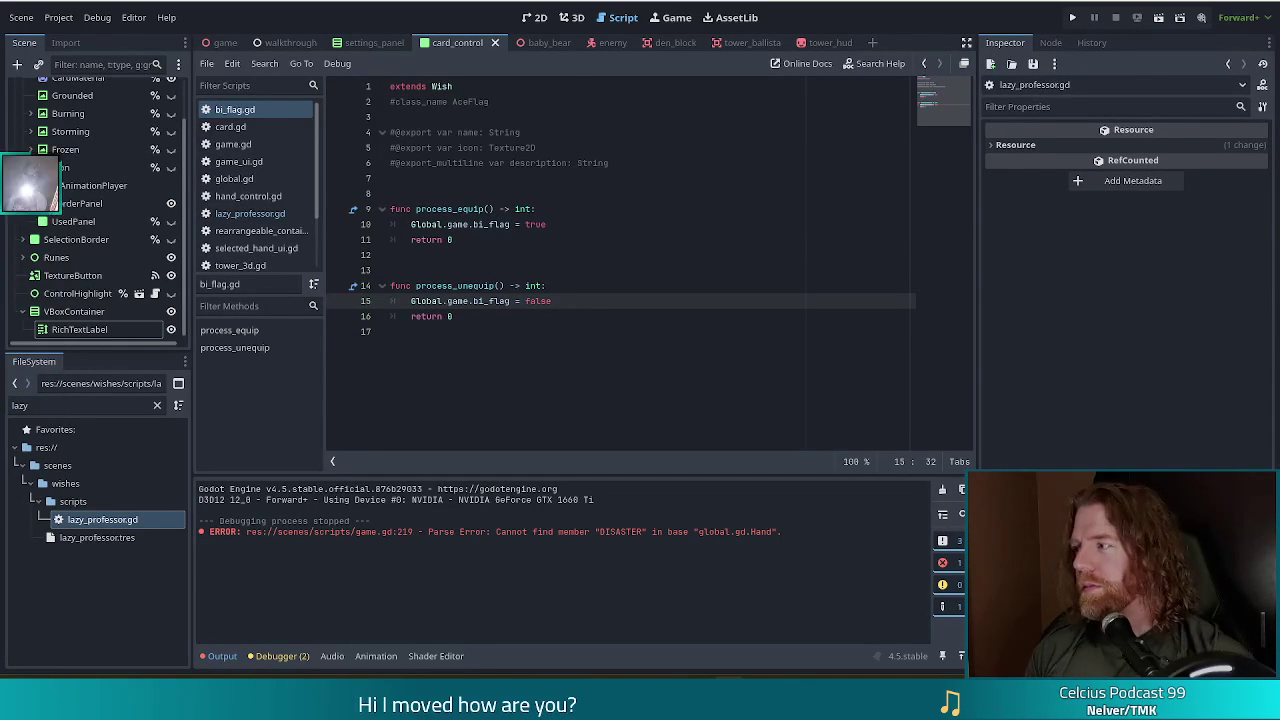
{"action": "left_click", "coordinate": [561, 354]}
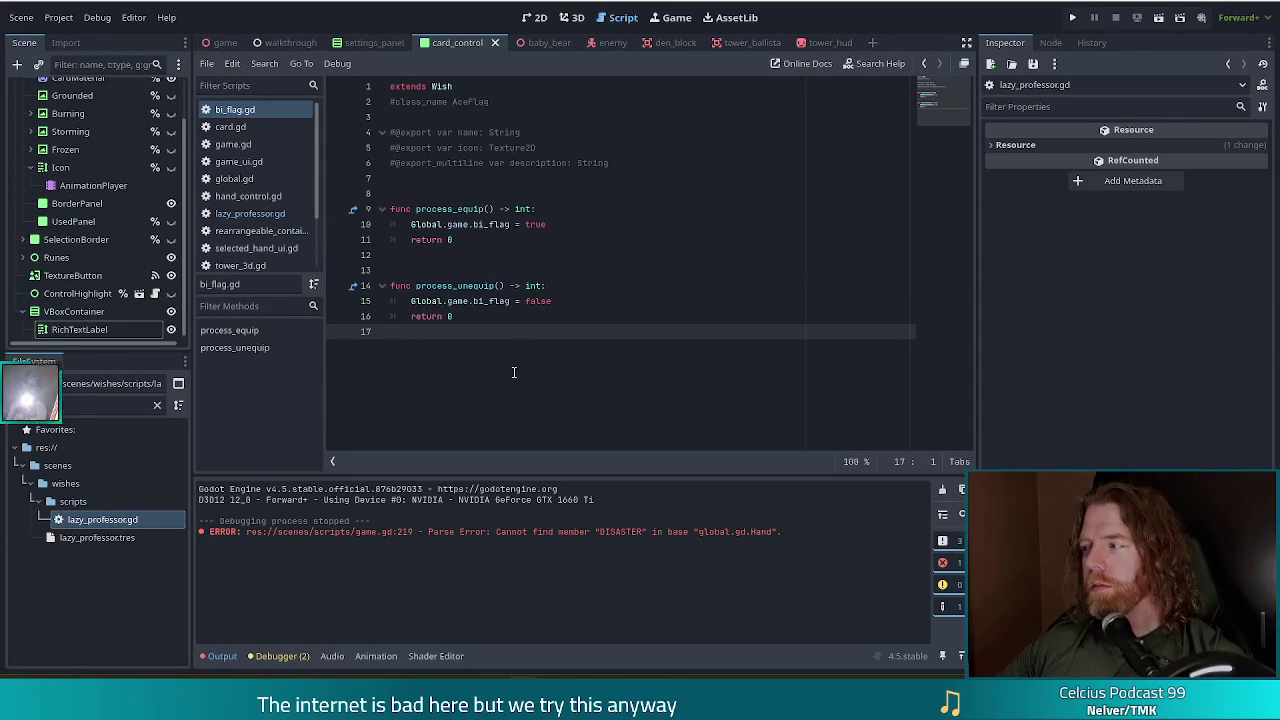
Start process_unequip with 'for wish in Global.game.get_wishes()' and jump to get_wishes' definition.
{"action": "left_click", "coordinate": [600, 286]}
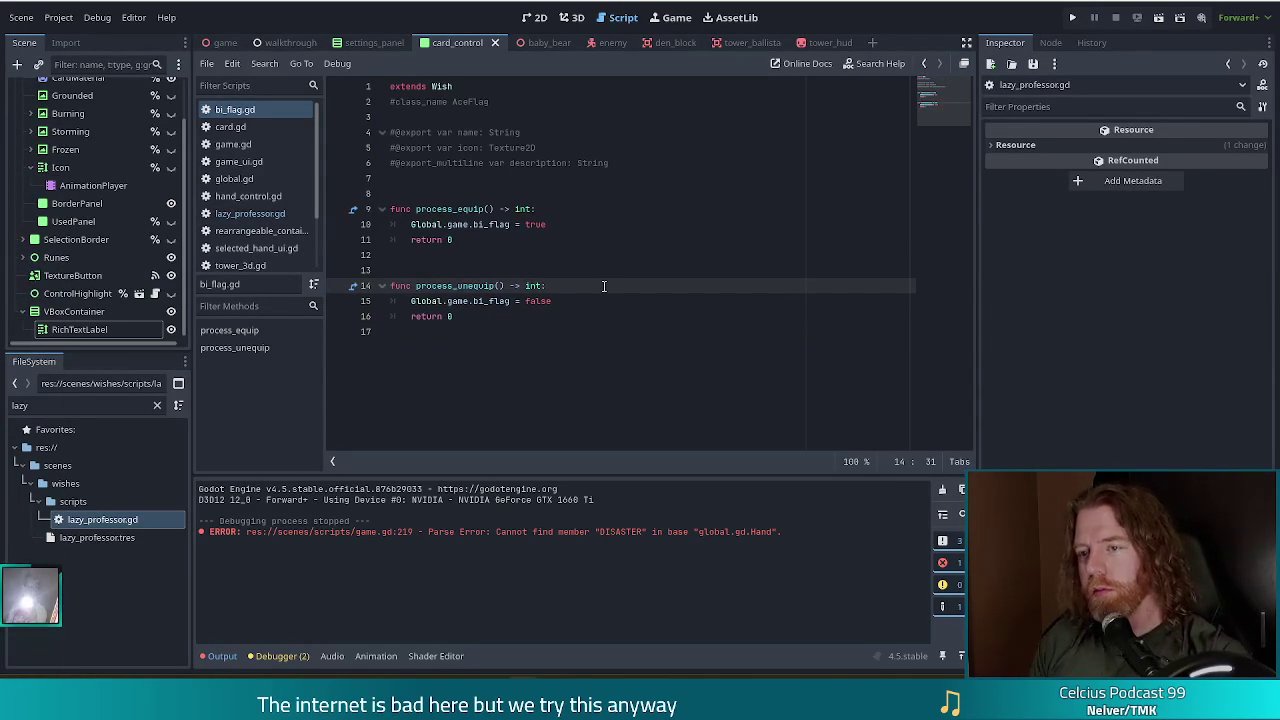
{"action": "key", "text": "Return"}
{"action": "type", "text": "for wish i"}
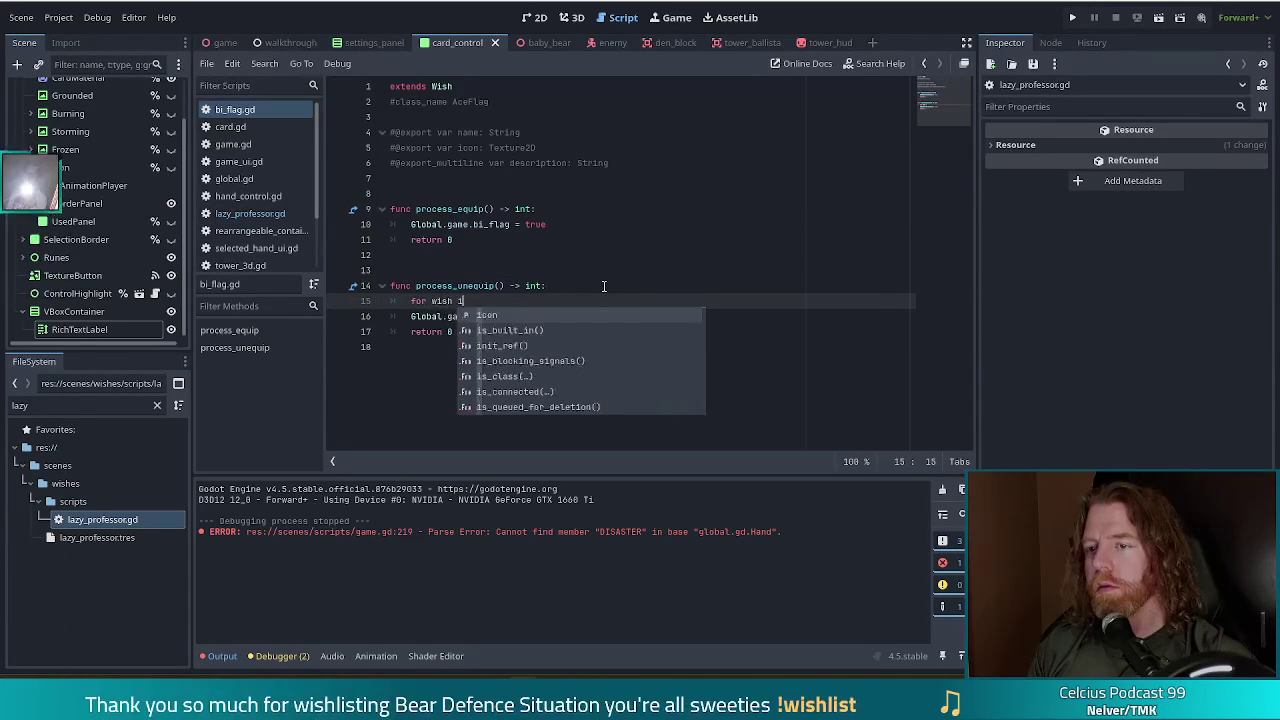
{"action": "type", "text": "n"}
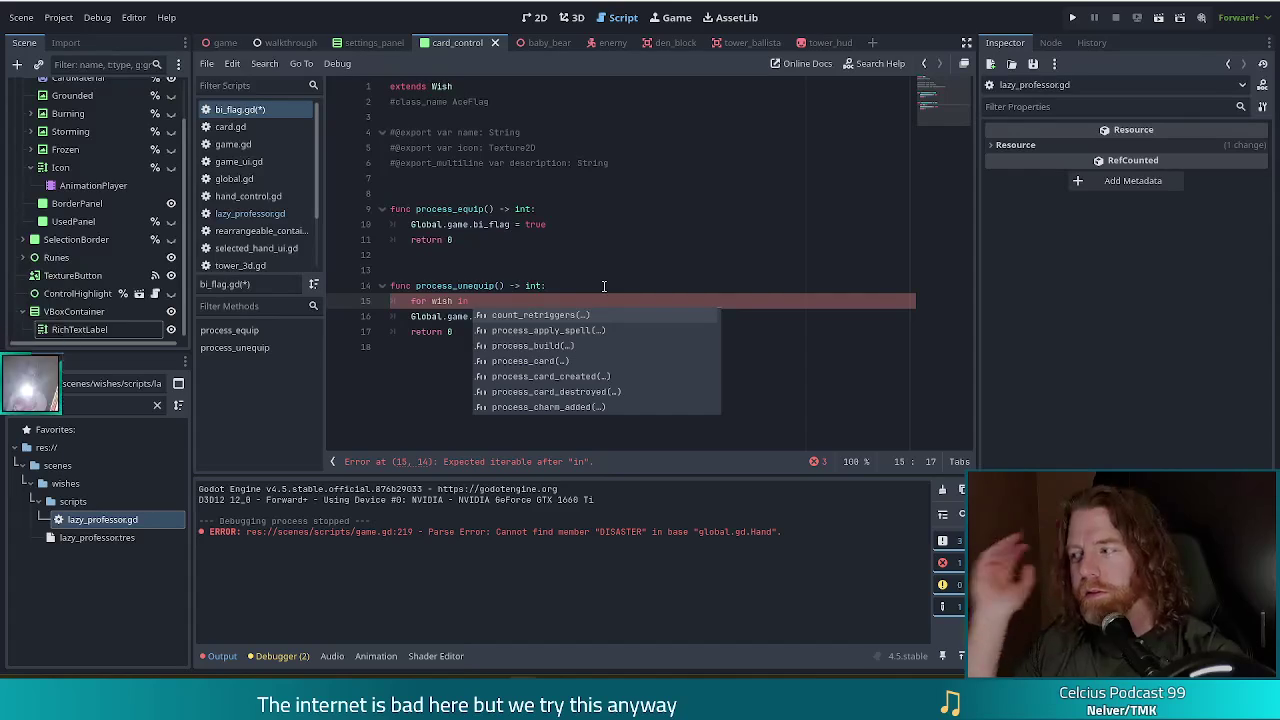
{"action": "type", "text": "Global"}
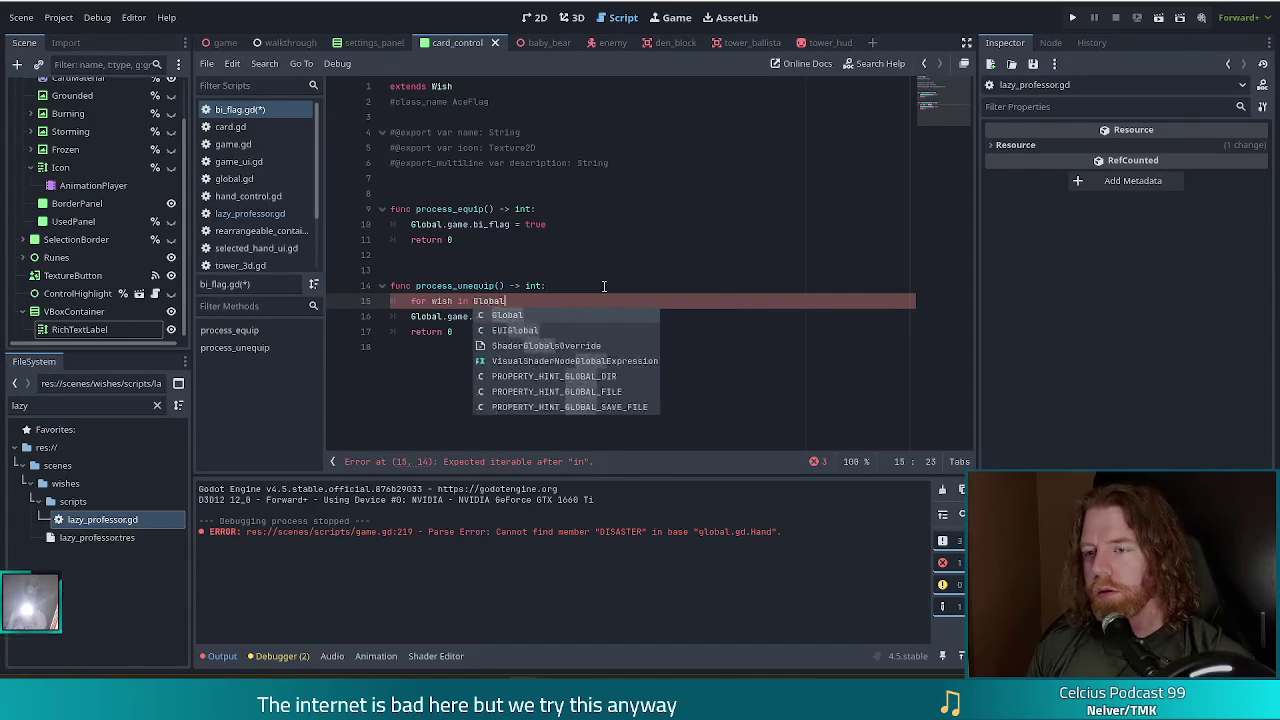
{"action": "type", "text": ".game."}
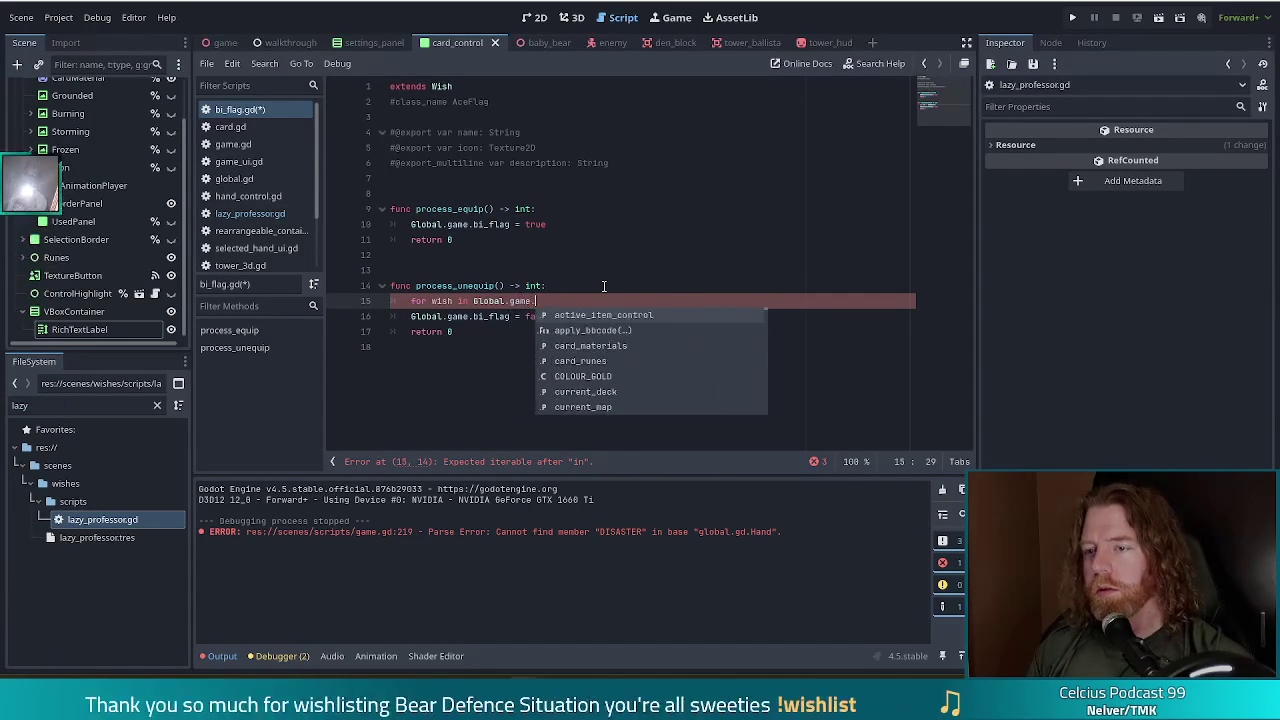
{"action": "type", "text": "get_wi"}
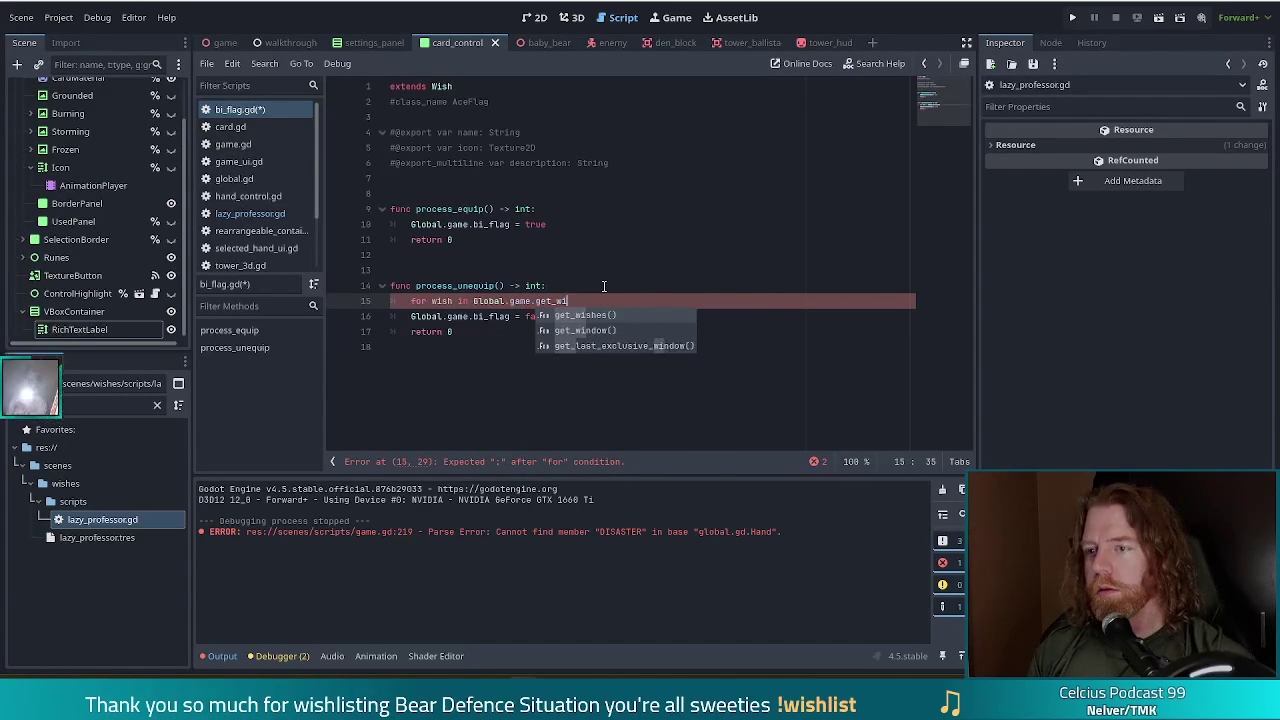
{"action": "key", "text": "Return"}
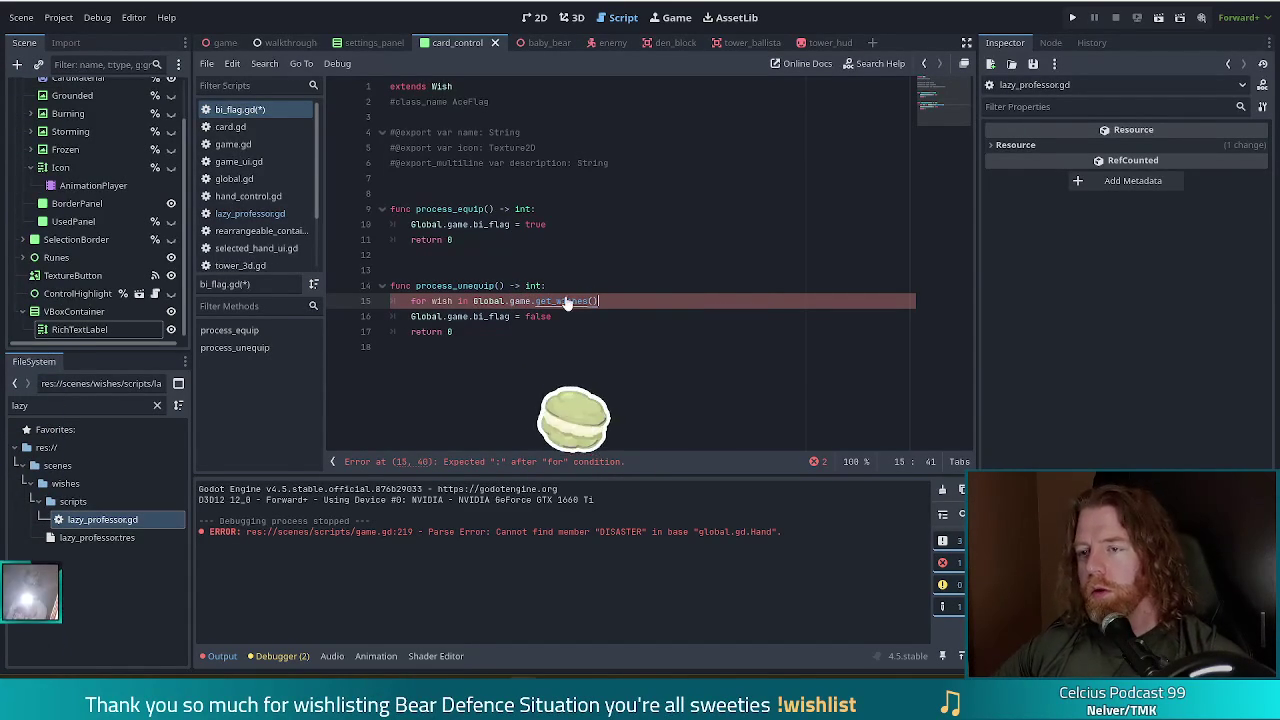
{"action": "left_click", "coordinate": [566, 300], "text": "ctrl"}
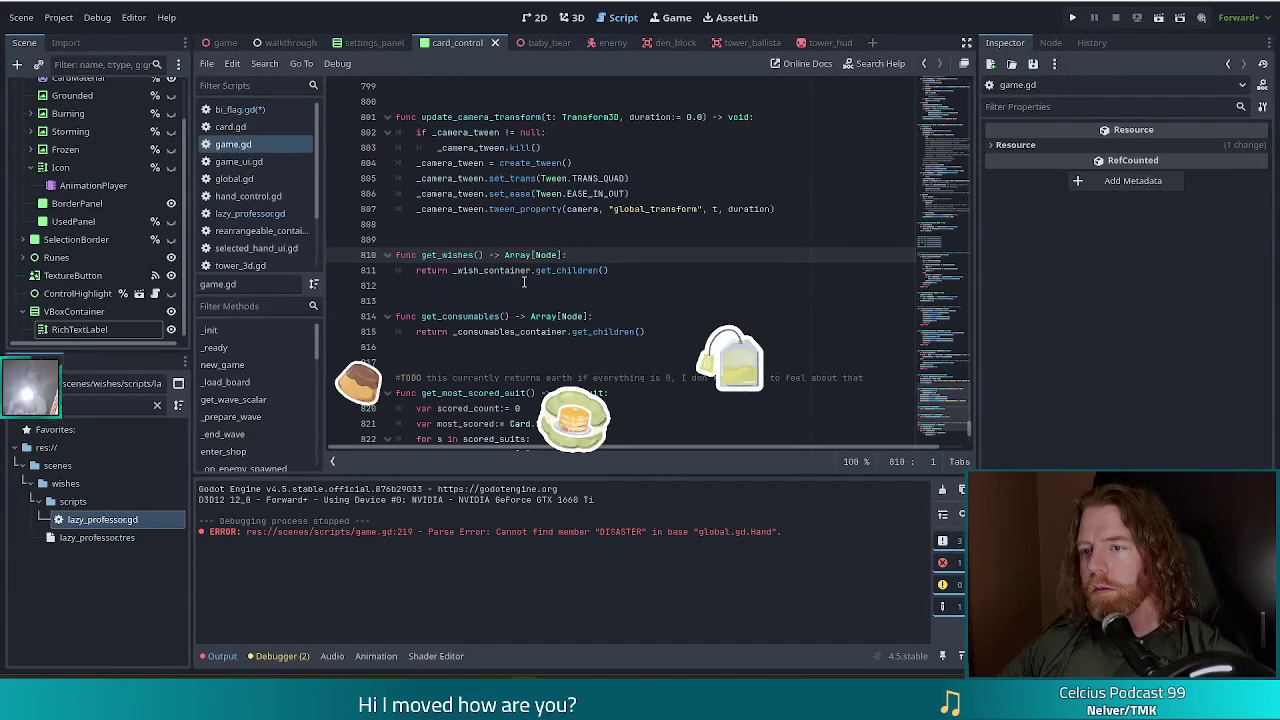
Inspect what get_wishes returns in game.gd, including its get_children call.
{"action": "left_click", "coordinate": [607, 272]}
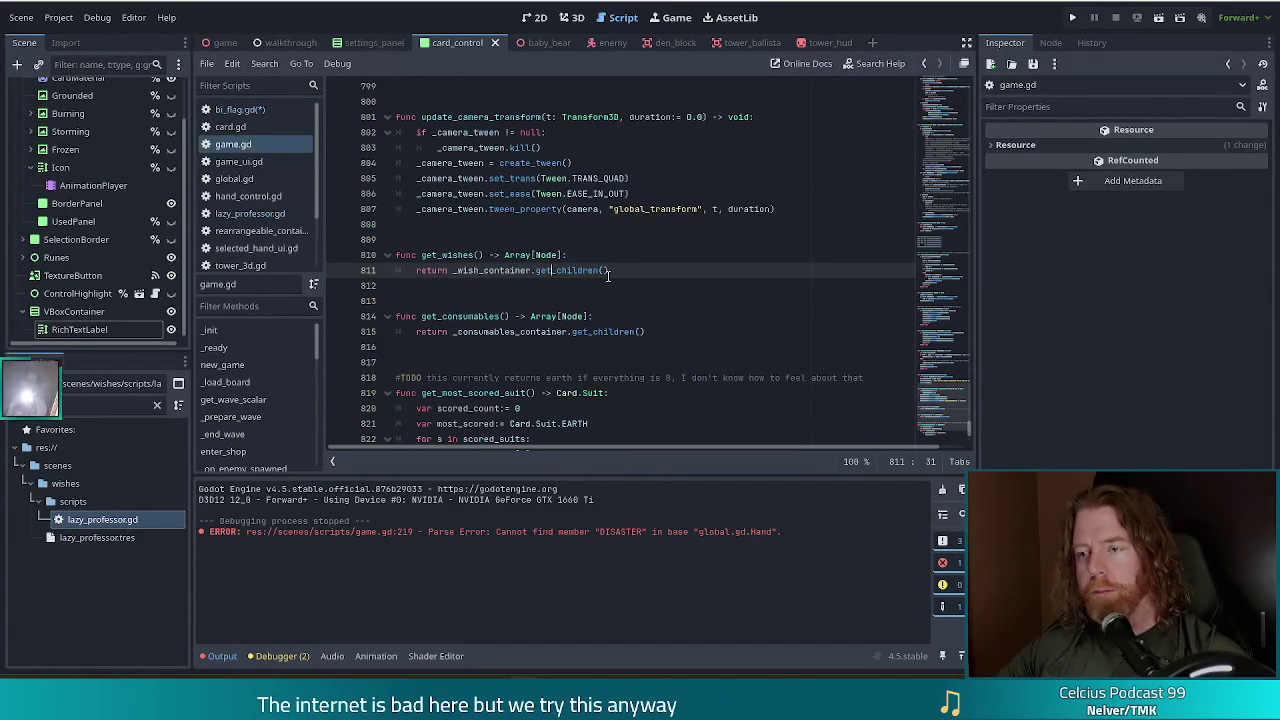
{"action": "left_click", "coordinate": [597, 270]}
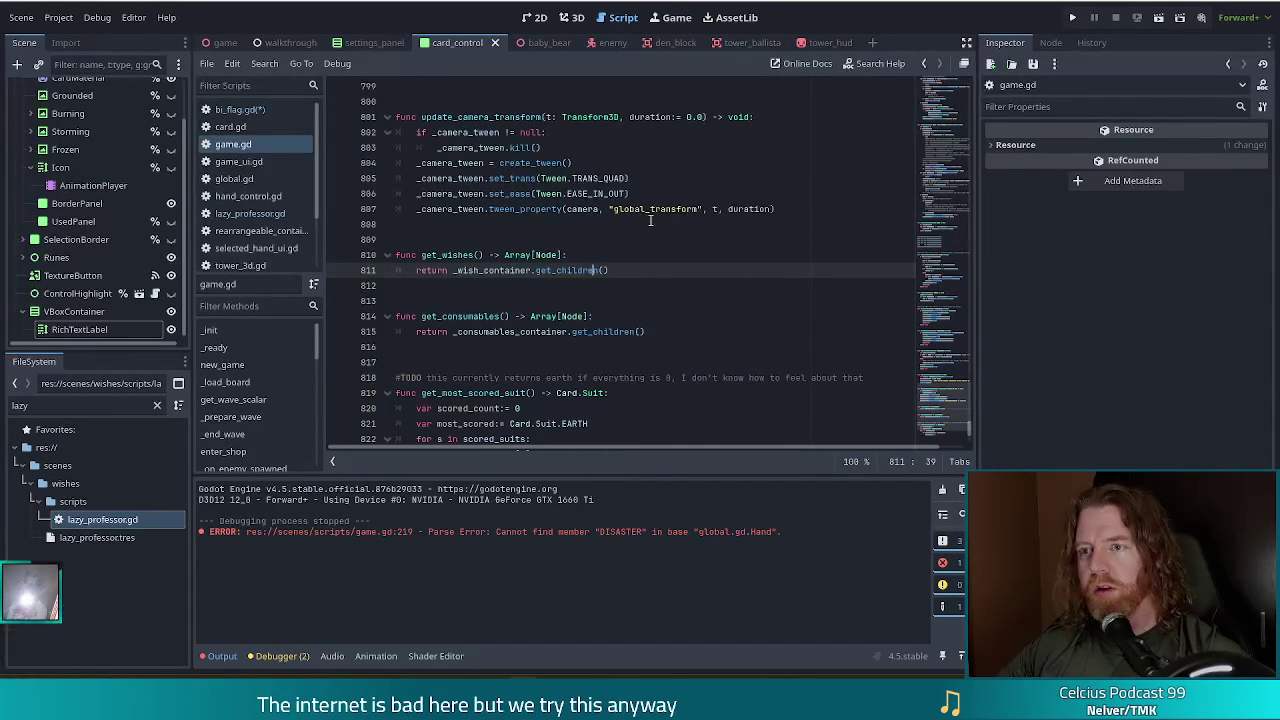
{"action": "left_click", "coordinate": [945, 338]}
{"action": "scroll", "coordinate": [945, 338], "scroll_direction": "up", "scroll_amount": 10}
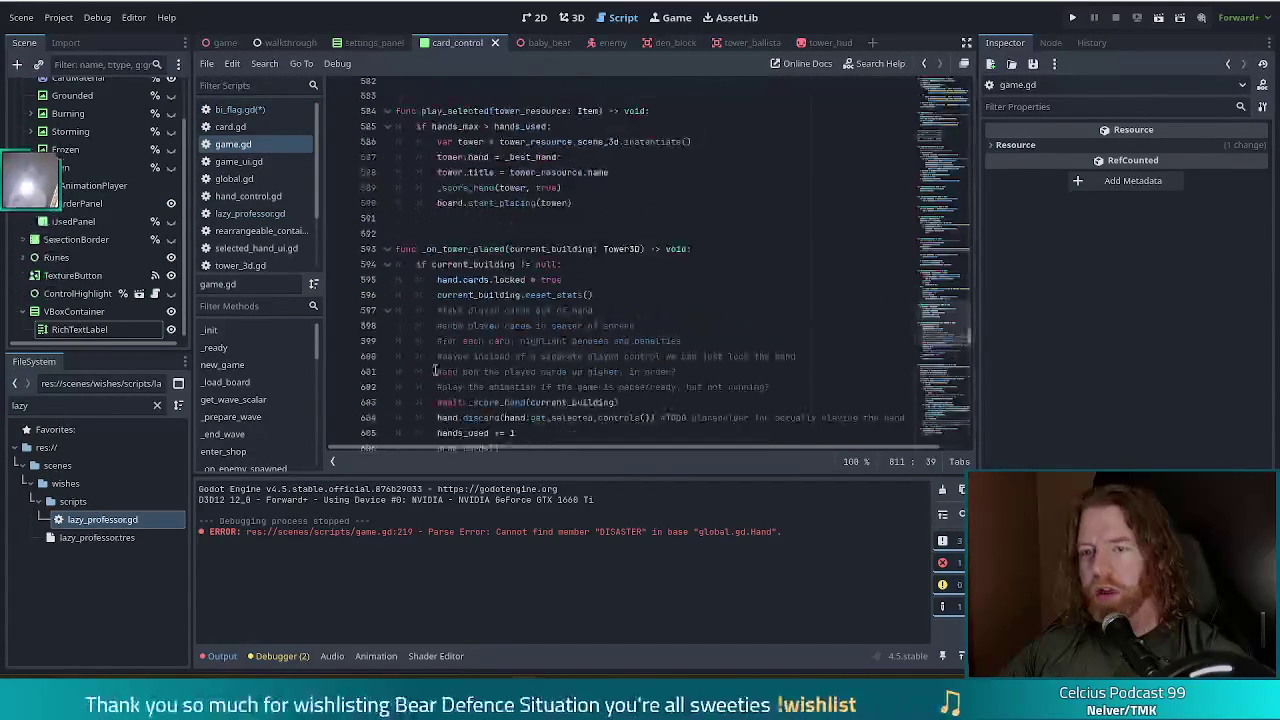
{"action": "scroll", "coordinate": [265, 426], "scroll_direction": "down", "scroll_amount": 1}
{"action": "scroll", "coordinate": [274, 411], "scroll_direction": "down", "scroll_amount": 5}
{"action": "left_click_drag", "start_coordinate": [315, 370], "coordinate": [317, 414]}
Open _score_hand and scroll to its loop over _wish_container.get_children().
{"action": "left_click", "coordinate": [249, 403]}
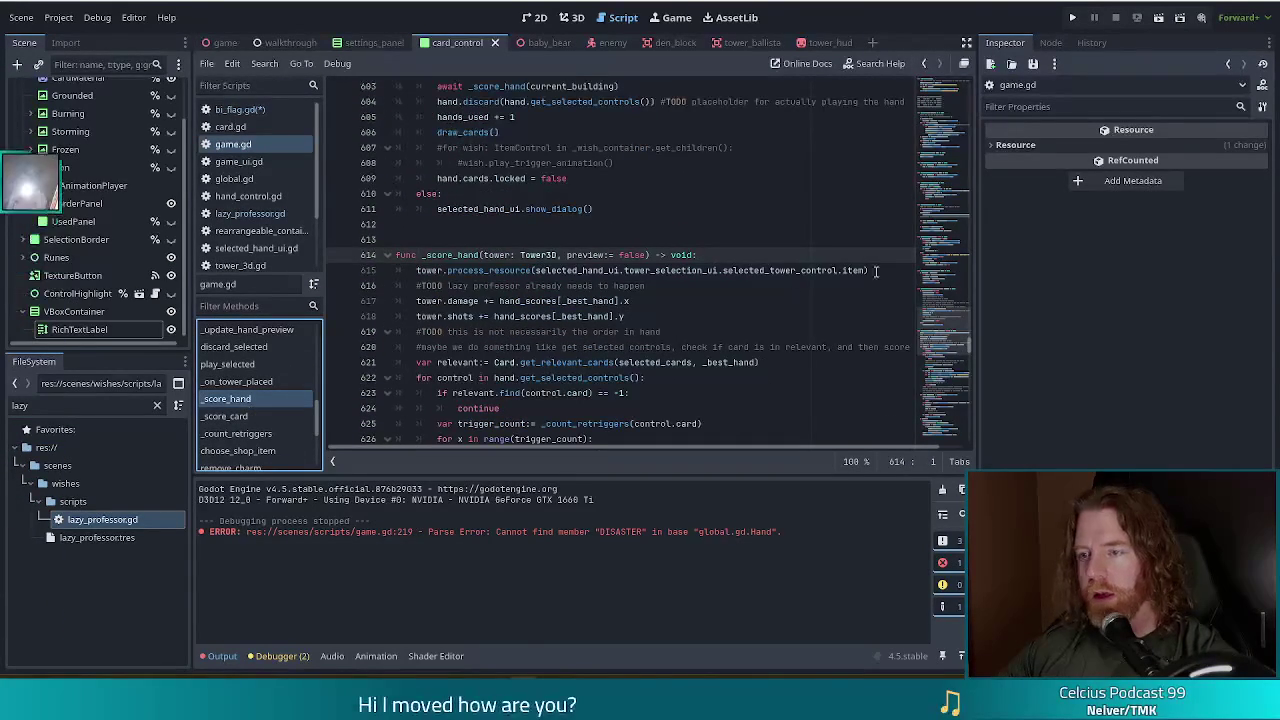
{"action": "left_click_drag", "start_coordinate": [930, 330], "coordinate": [938, 354]}
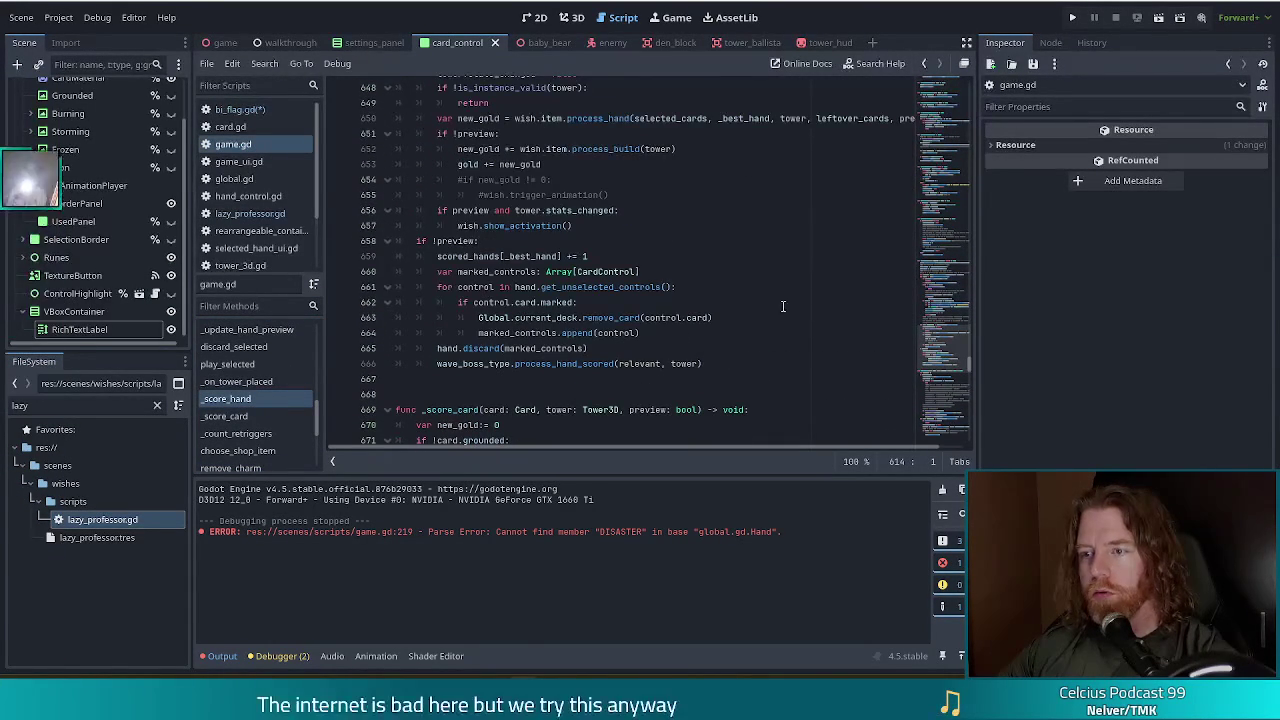
{"action": "scroll", "coordinate": [698, 334], "scroll_direction": "up", "scroll_amount": 1}
{"action": "scroll", "coordinate": [688, 317], "scroll_direction": "up", "scroll_amount": 2}
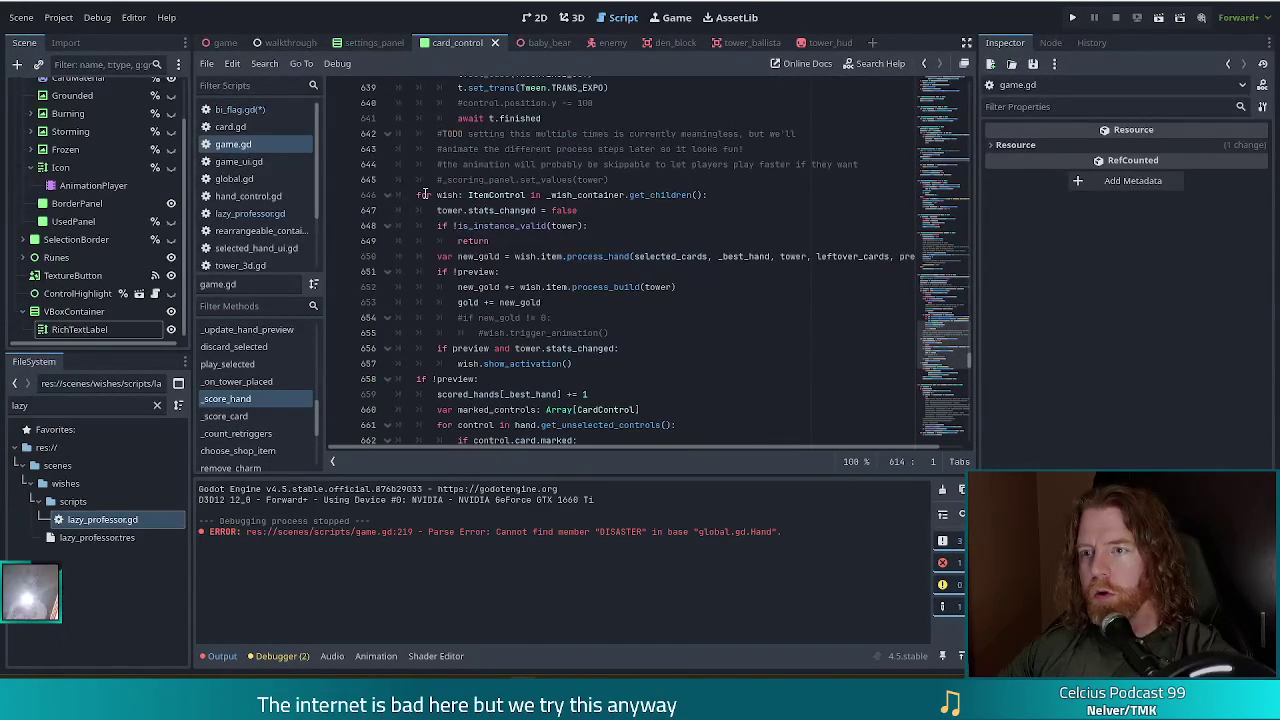
{"action": "mouse_move", "coordinate": [660, 195]}
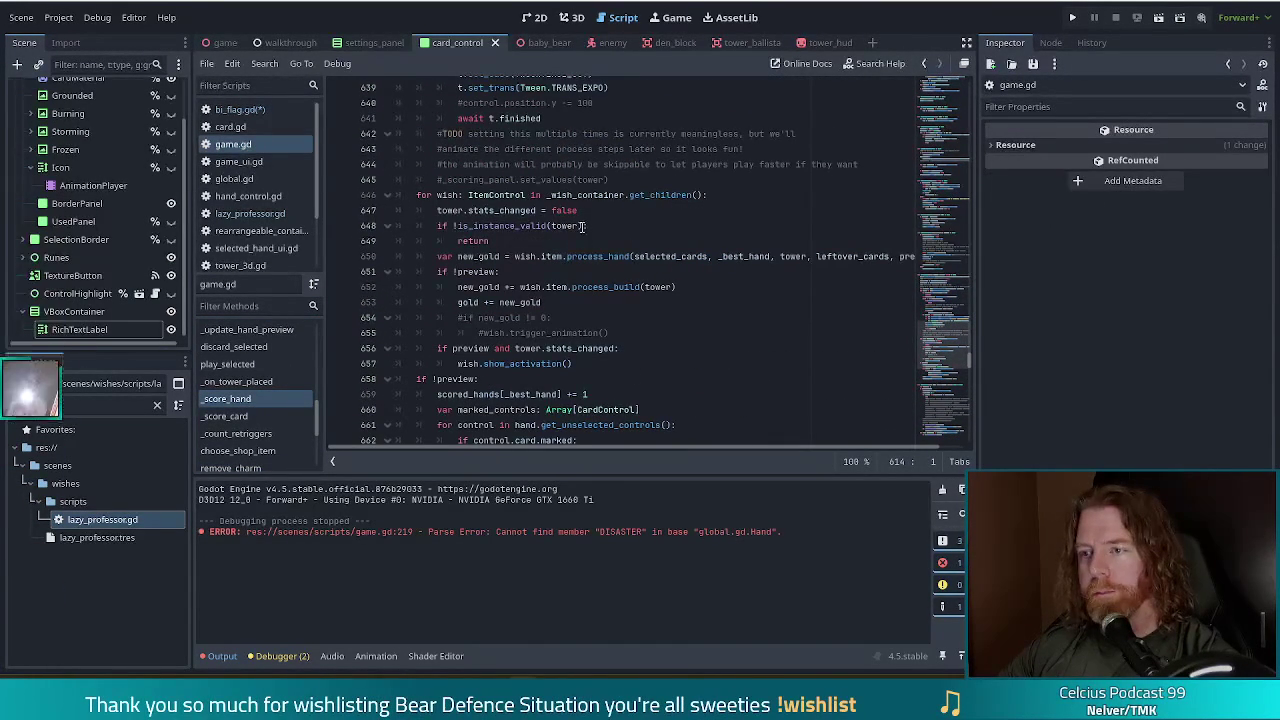
{"action": "key", "text": "alt+Left"}
{"action": "key", "text": "alt+Left"}
{"action": "key", "text": "alt+Left"}
{"action": "key", "text": "alt+Left"}
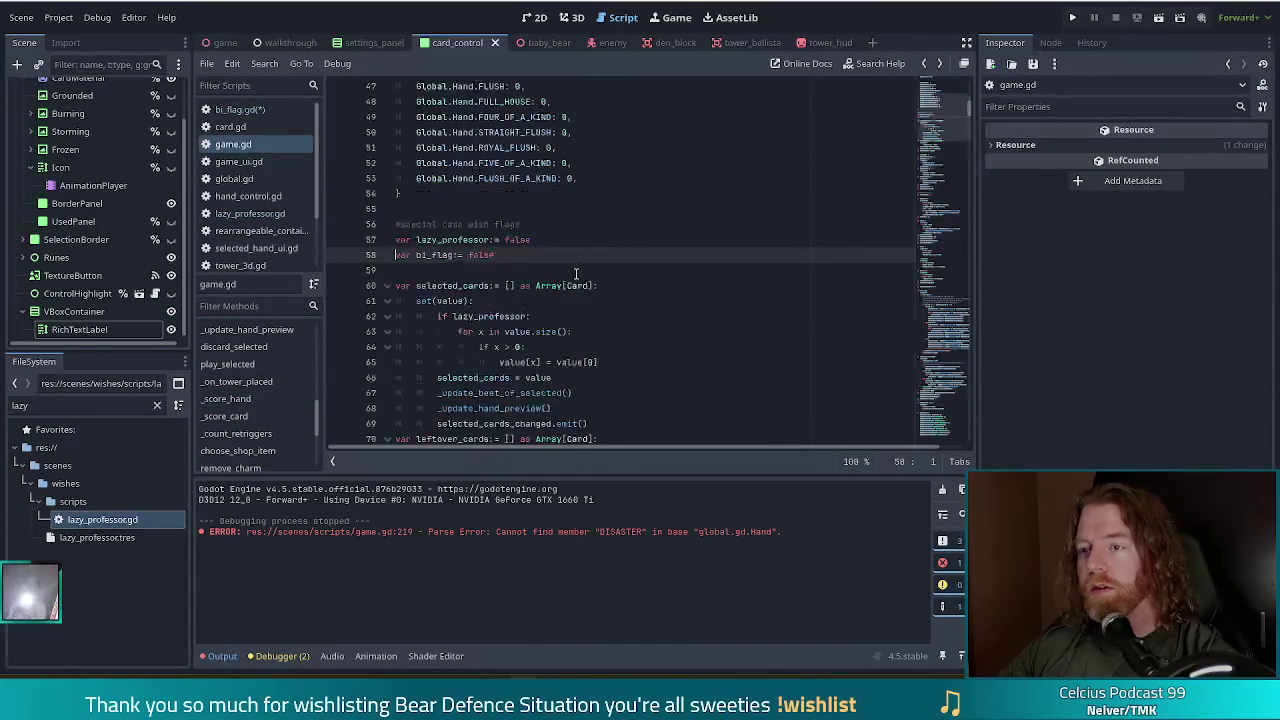
Put the caret at the end of bi_flag.gd's unfinished get_wishes() loop on line 15.
{"action": "key", "text": "End"}
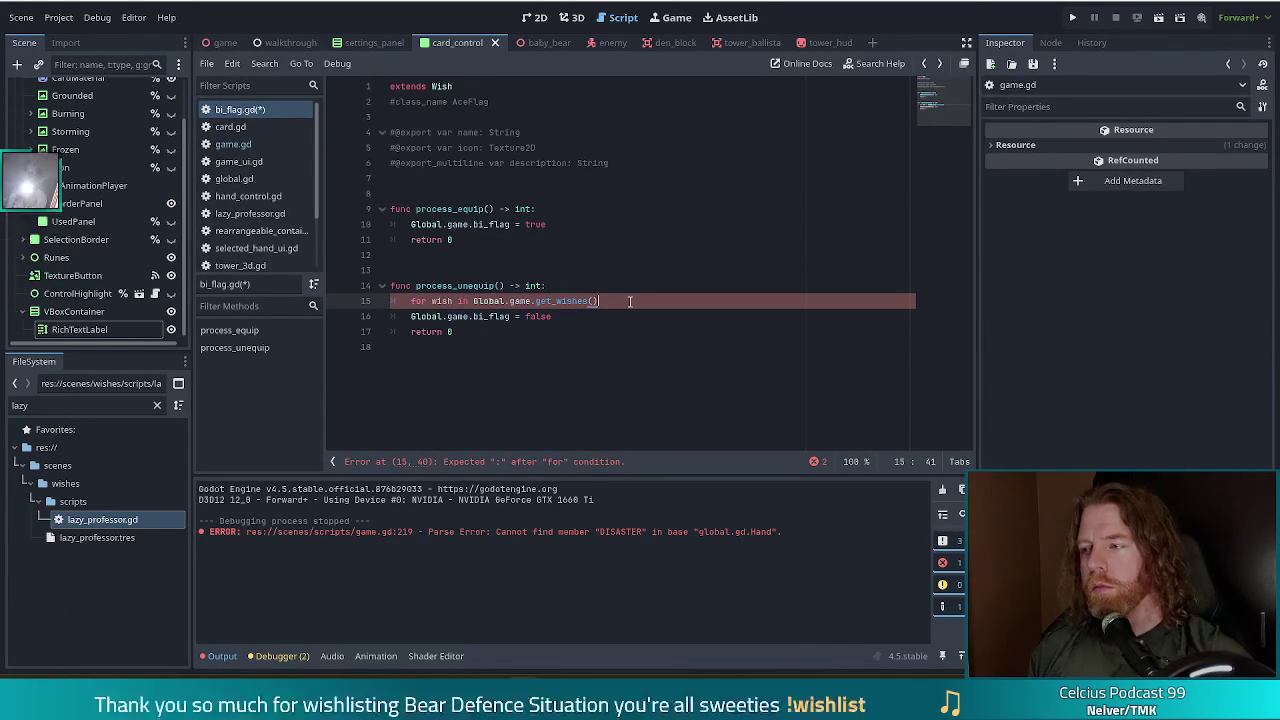
Make the loop read 'for control in Global.game.get_wishes():' and start a 'var' line above it.
{"action": "key", "text": "ctrl+Left"}
{"action": "key", "text": "ctrl+Left"}
{"action": "key", "text": "ctrl+Left"}
{"action": "key", "text": "ctrl+shift+Left"}
{"action": "type", "text": "control"}
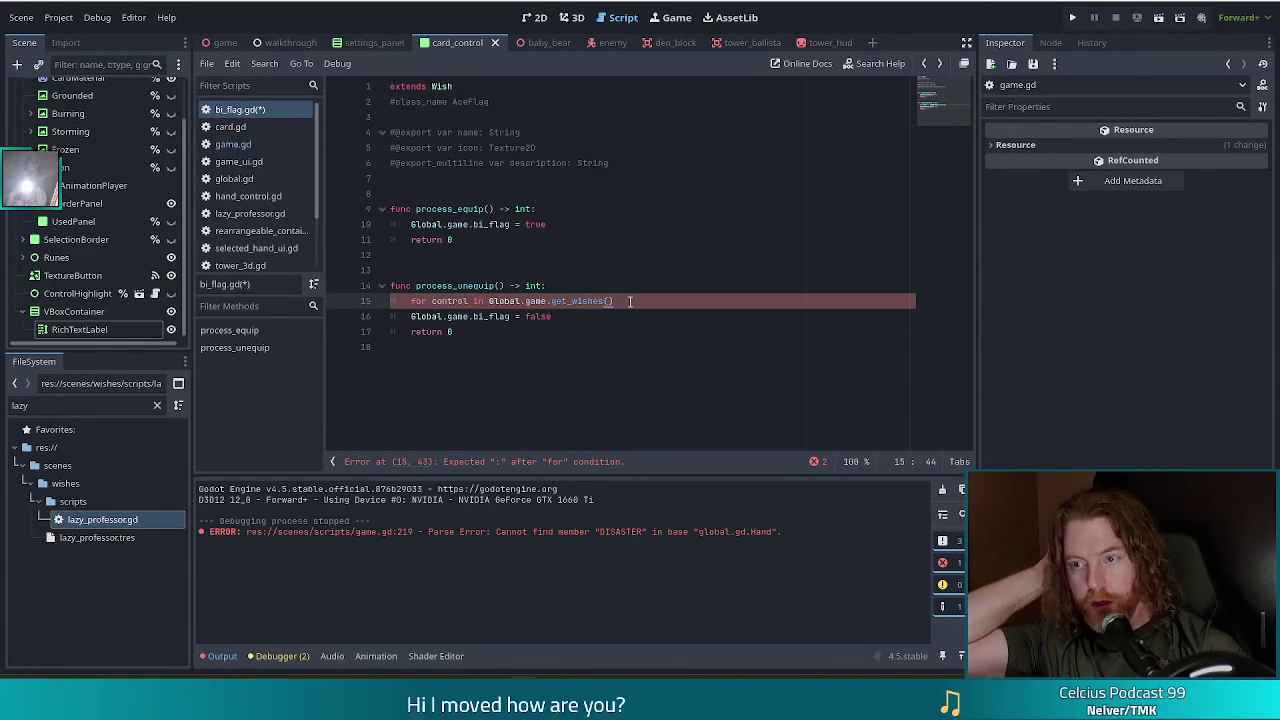
{"action": "key", "text": "Return"}
{"action": "key", "text": "Up"}
{"action": "key", "text": "ctrl+shift+Return"}
{"action": "type", "text": "var"}
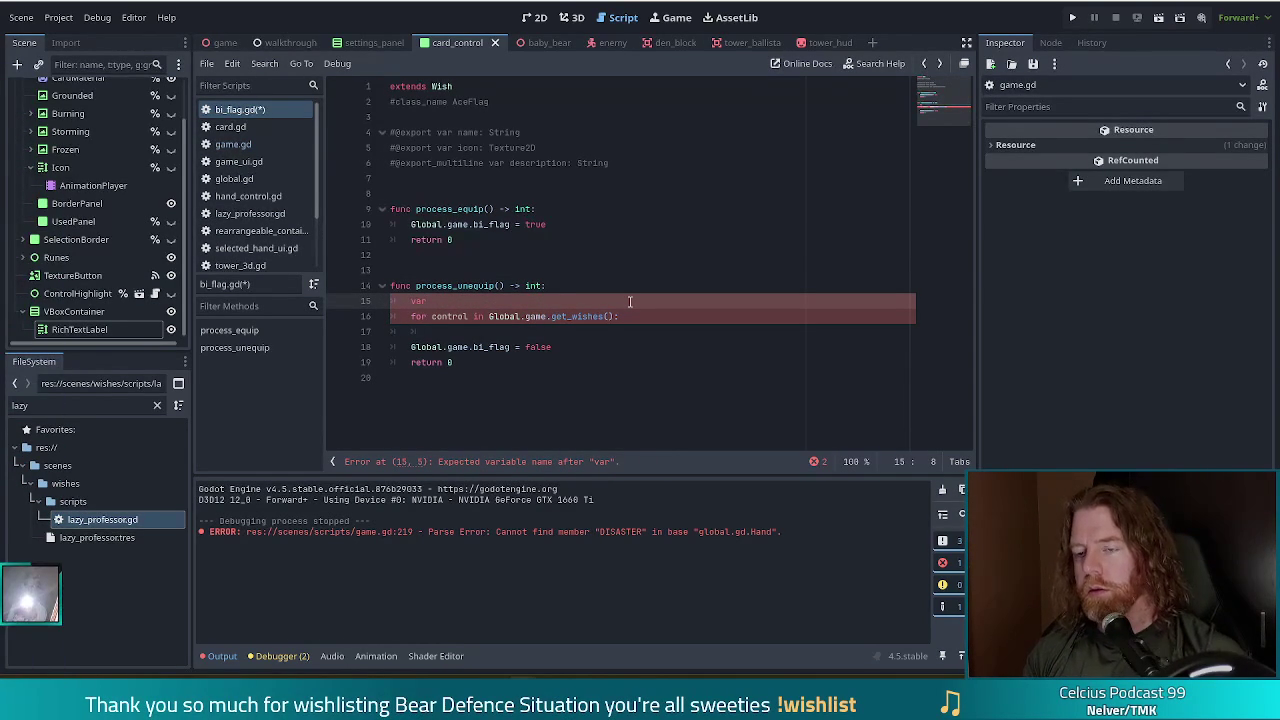
Declare 'found:= false', assign found to Global.game.bi_flag, and begin 'if control.item is Bi'.
{"action": "type", "text": "fou"}
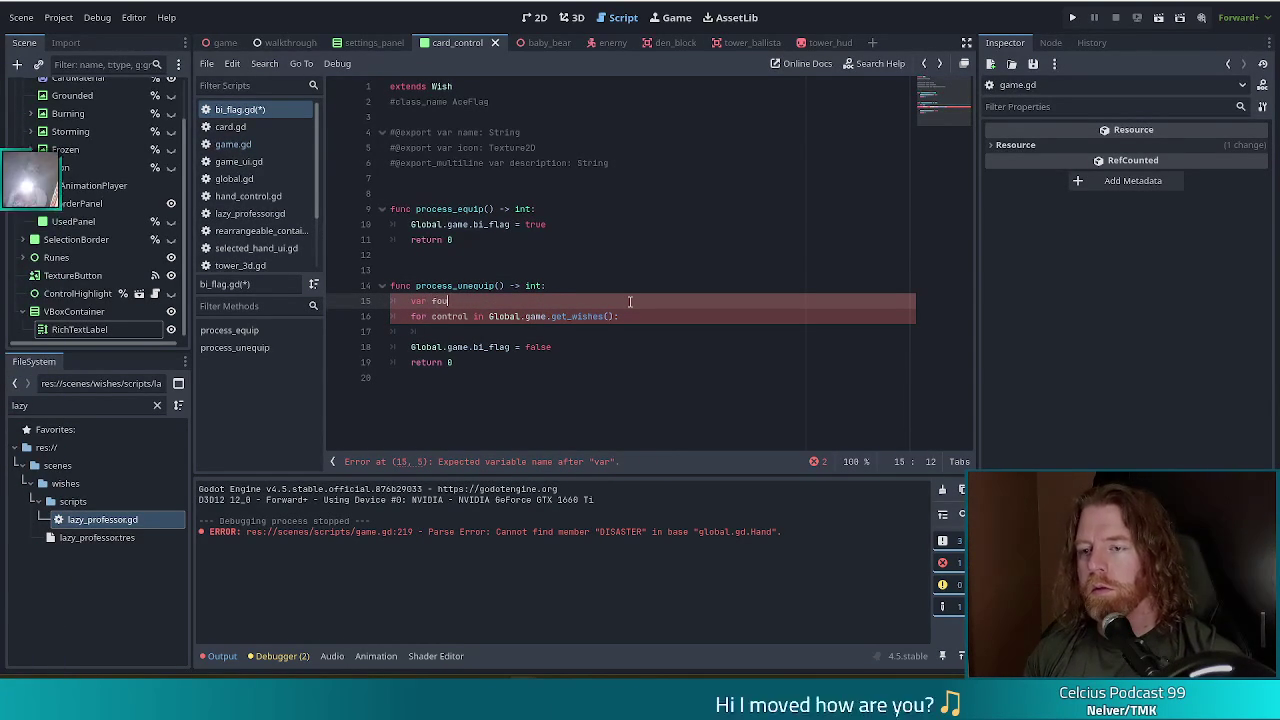
{"action": "type", "text": "nd:= false"}
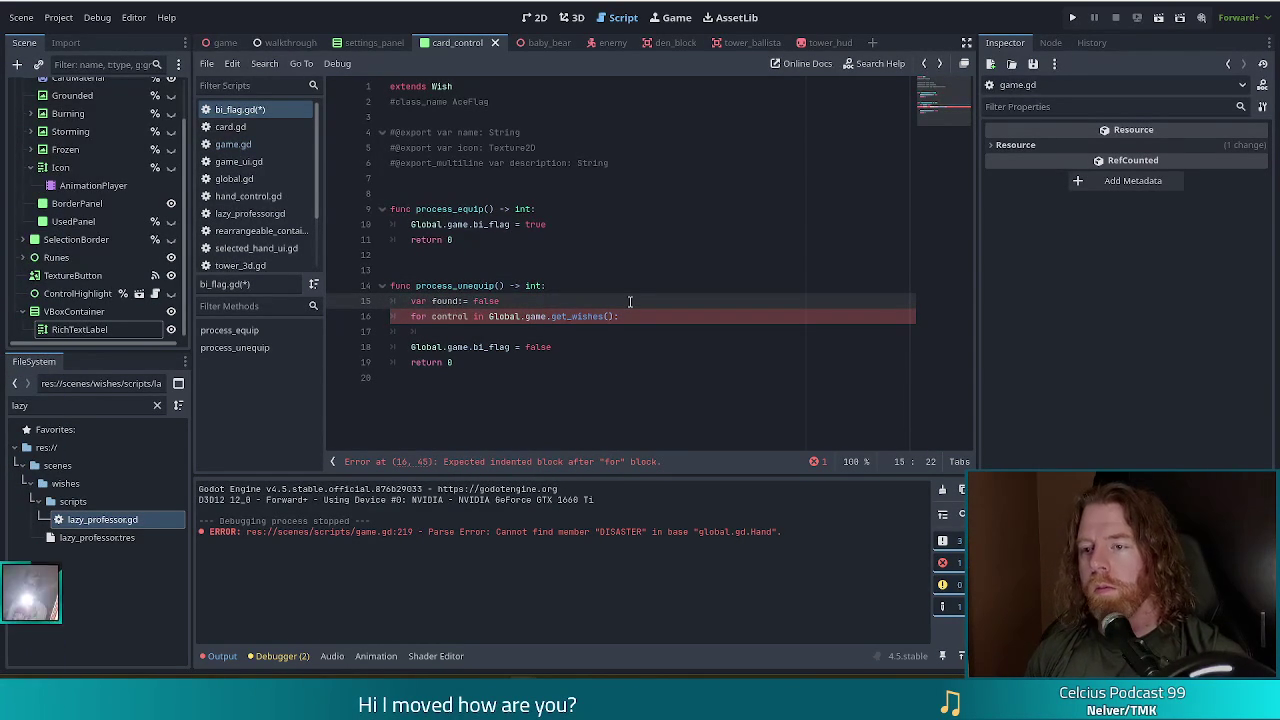
{"action": "key", "text": "Down"}
{"action": "key", "text": "Down"}
{"action": "key", "text": "Down"}
{"action": "key", "text": "End"}
{"action": "key", "text": "ctrl+BackSpace"}
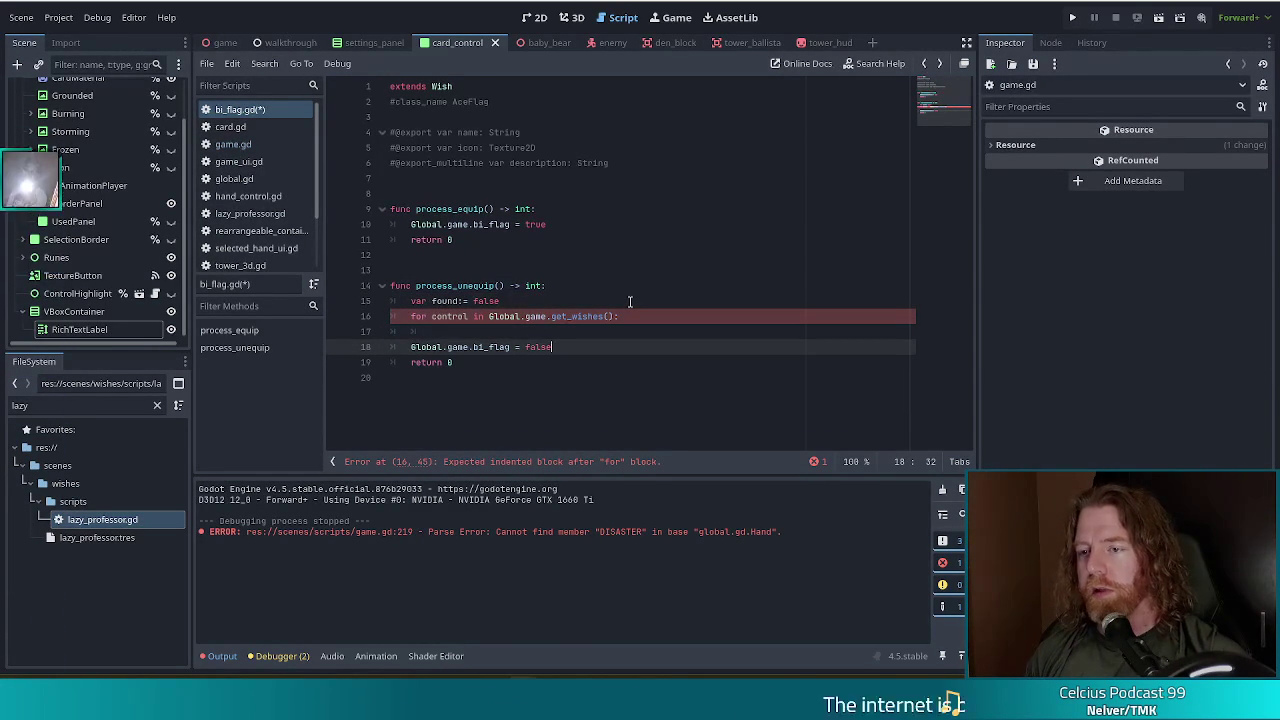
{"action": "type", "text": "found"}
{"action": "key", "text": "Escape"}
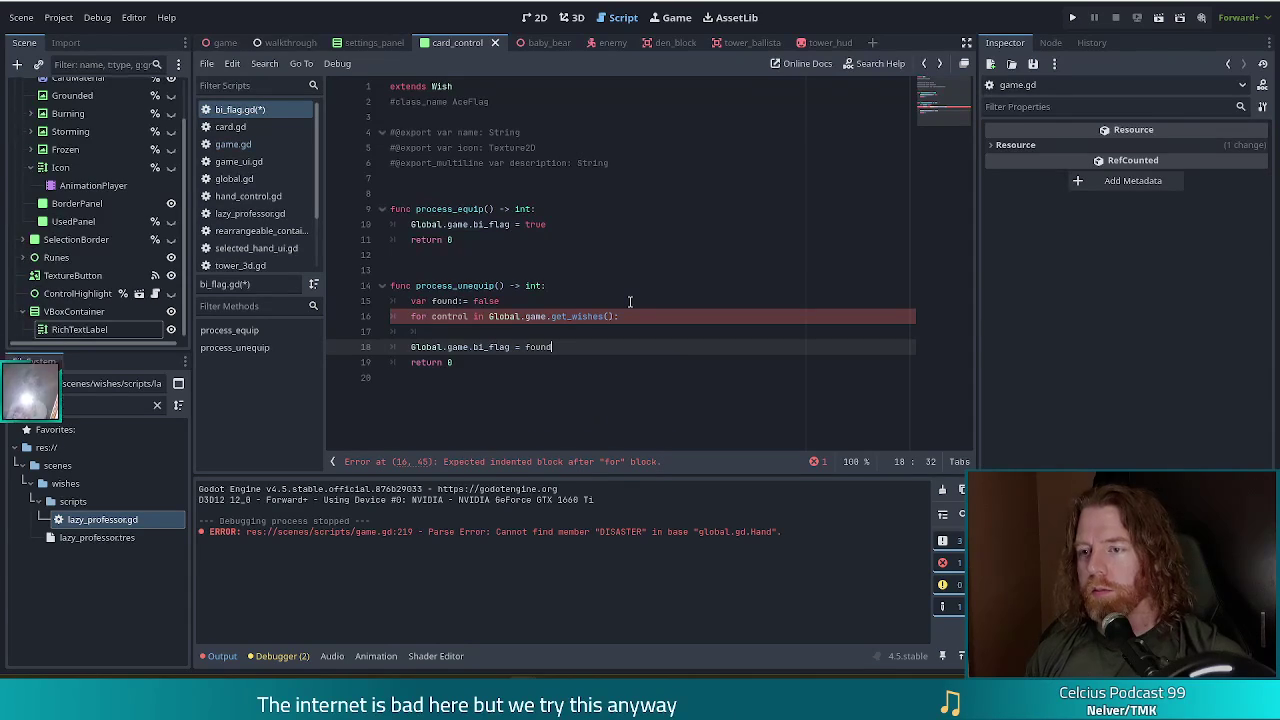
{"action": "key", "text": "Up"}
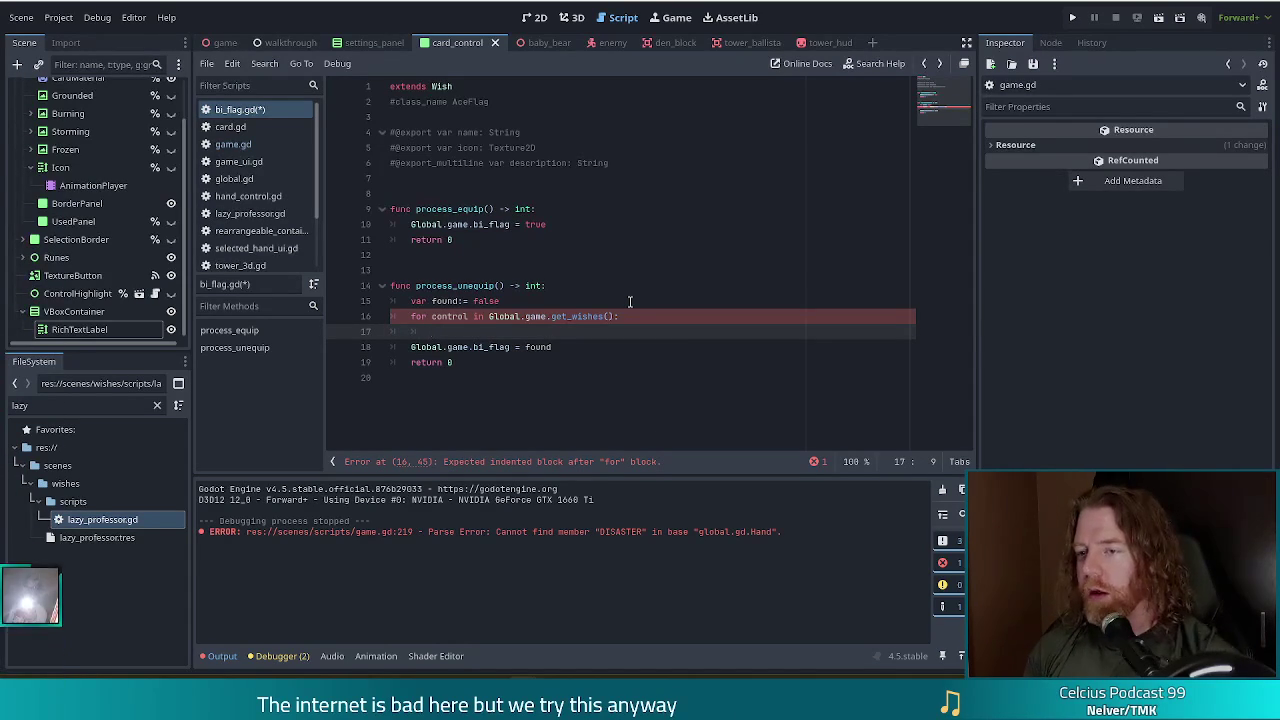
{"action": "type", "text": "if cont"}
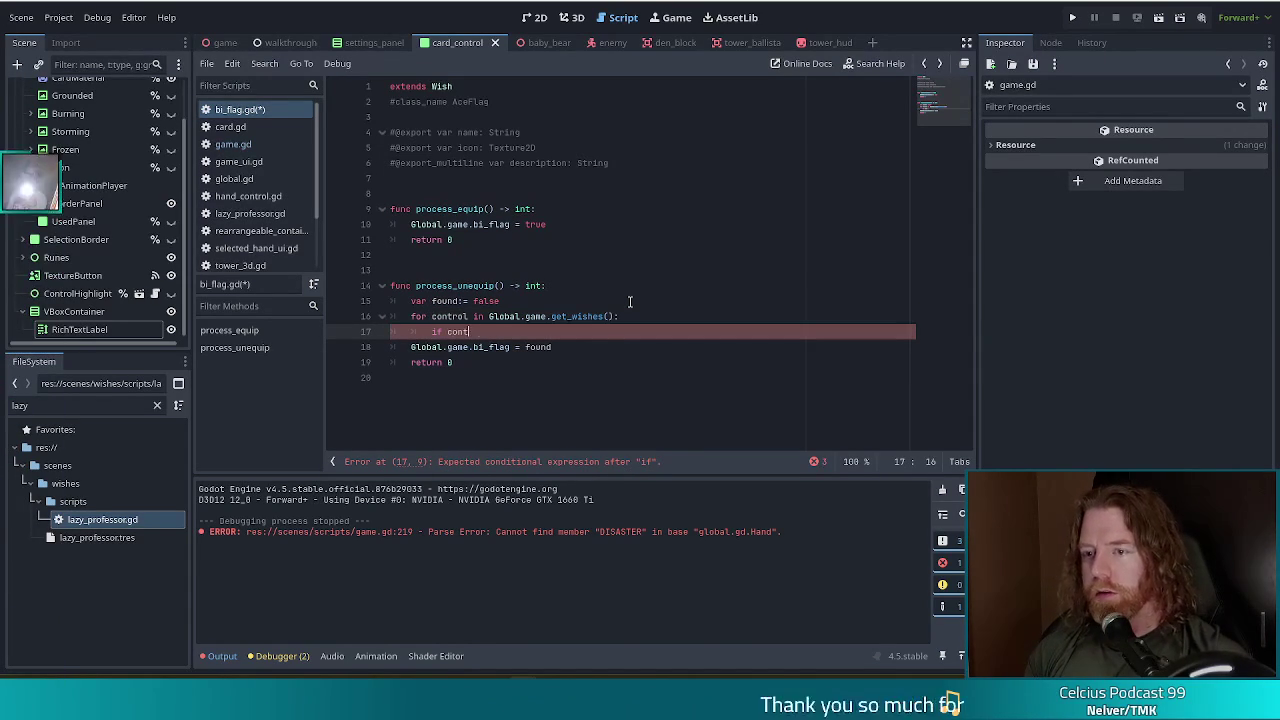
{"action": "type", "text": "rol.item "}
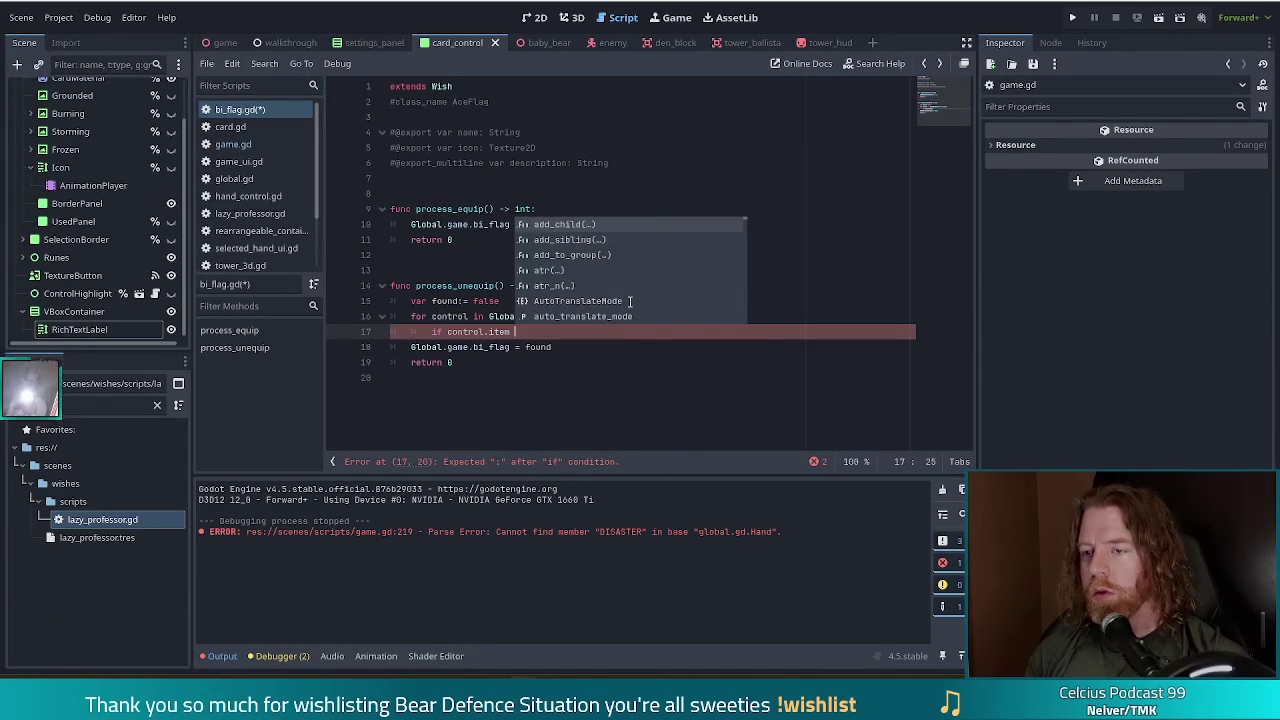
{"action": "type", "text": "is "}
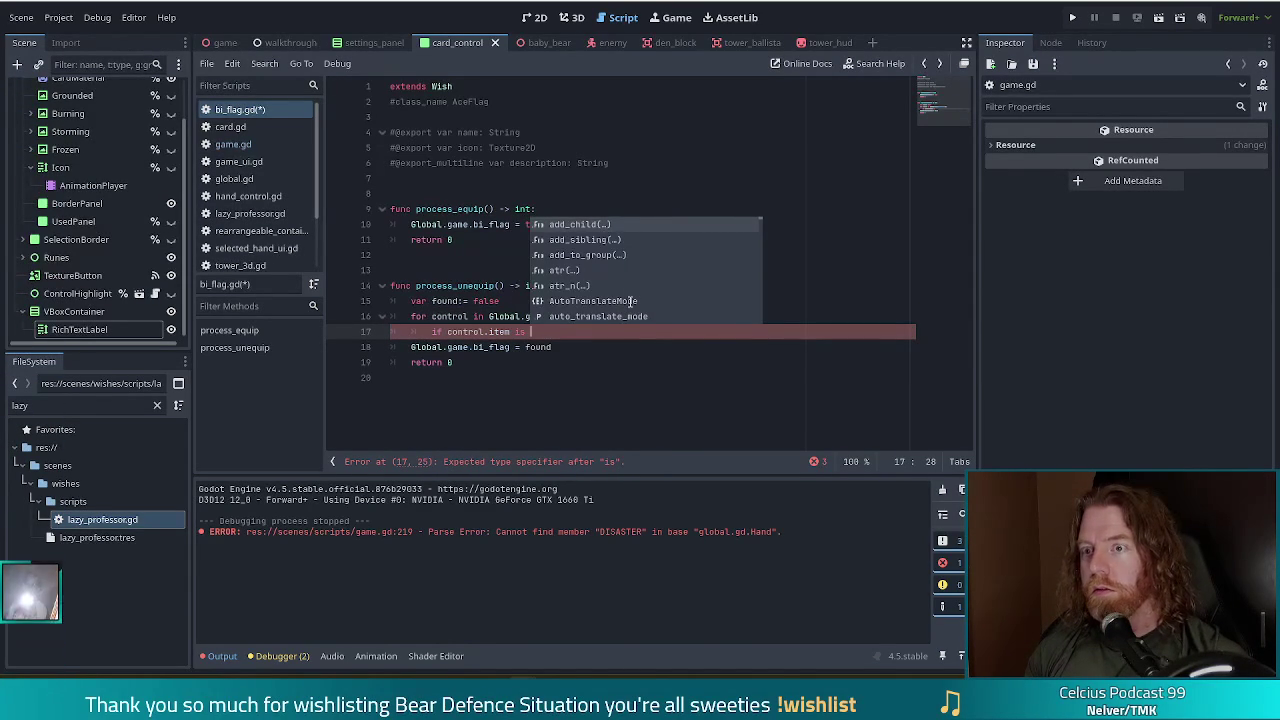
{"action": "type", "text": "Bi"}
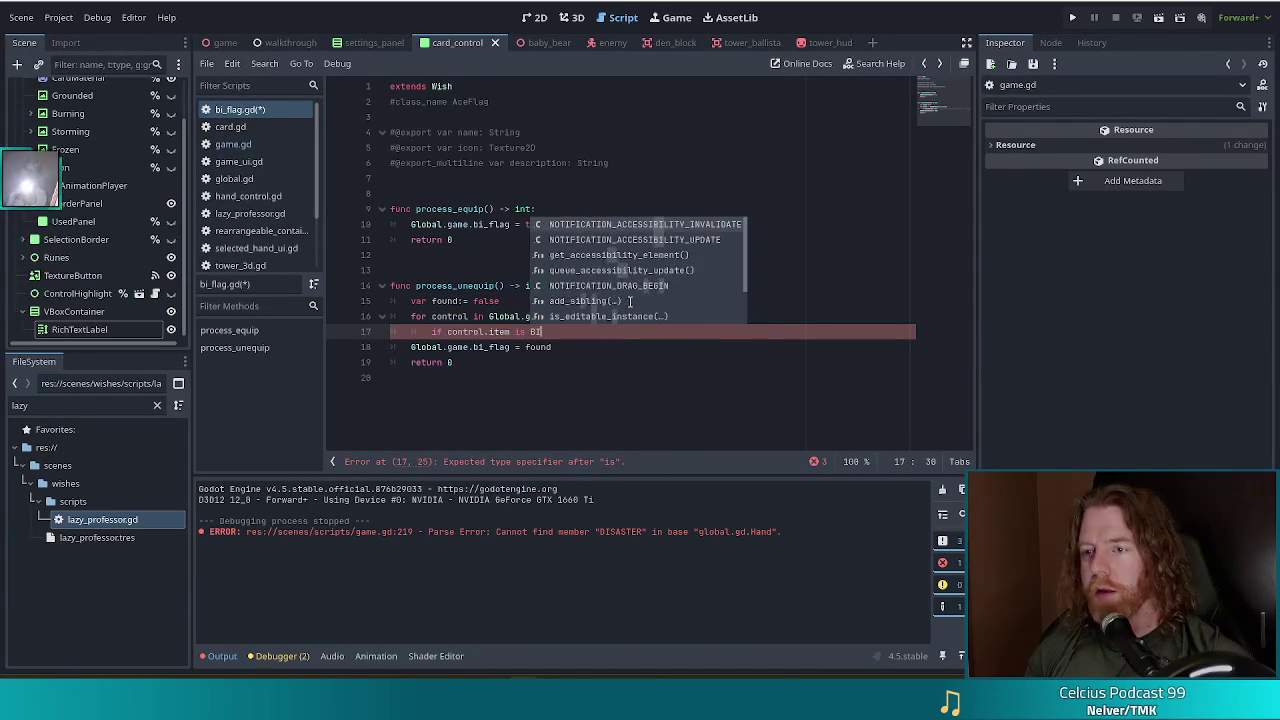
Uncomment the class name line and rename it class_name BiFlag.
{"action": "left_click", "coordinate": [400, 101]}
{"action": "key", "text": "ctrl+k"}
{"action": "key", "text": "End"}
{"action": "type", "text": "BiFlag"}
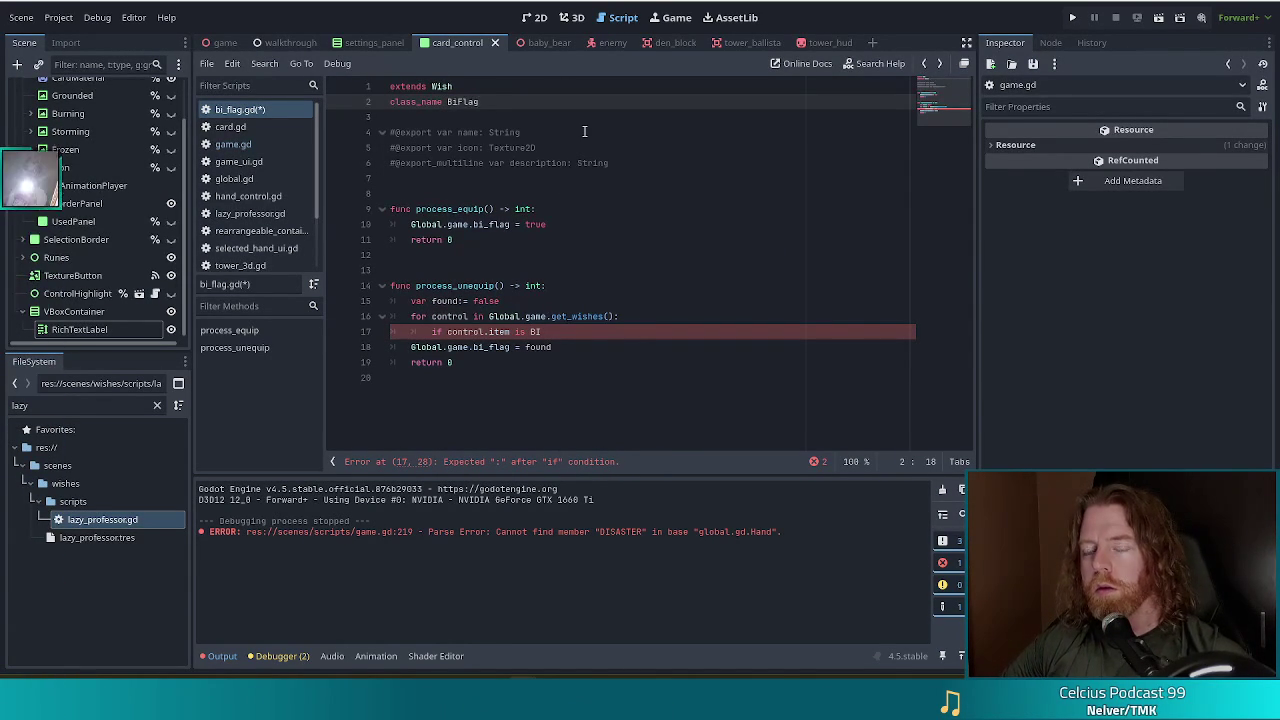
Complete 'if control.item is BiFlag and control.item != self:' with 'found = true' inside.
{"action": "left_click", "coordinate": [559, 331]}
{"action": "key", "text": "BackSpace"}
{"action": "type", "text": "lag and control"}
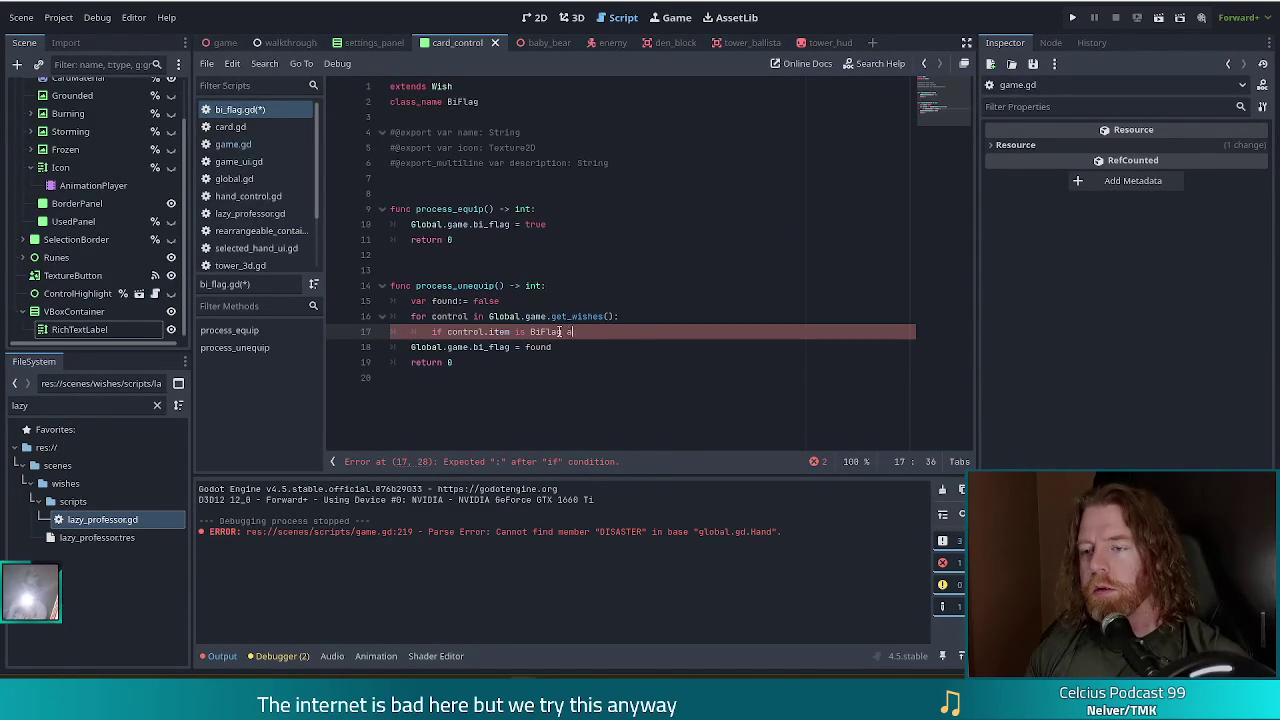
{"action": "type", "text": ".item !="}
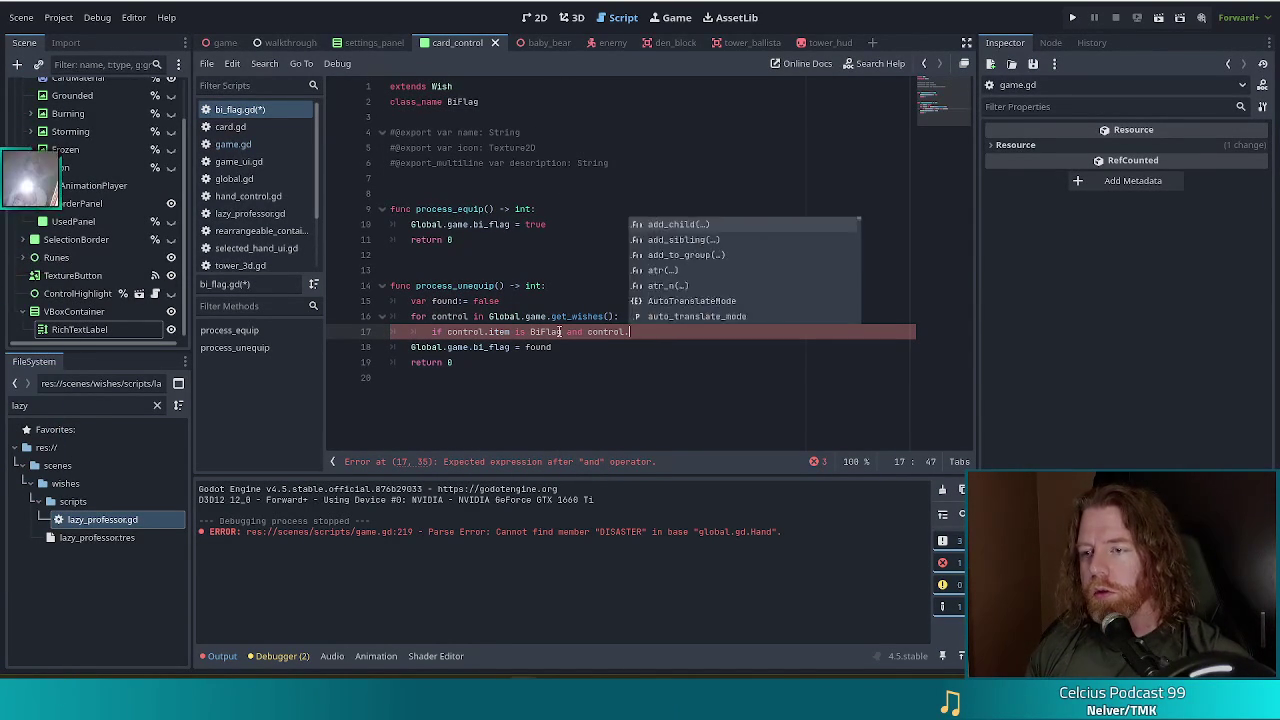
{"action": "key", "text": "BackSpace"}
{"action": "key", "text": "BackSpace"}
{"action": "key", "text": "Left"}
{"action": "key", "text": "Left"}
{"action": "key", "text": "Left"}
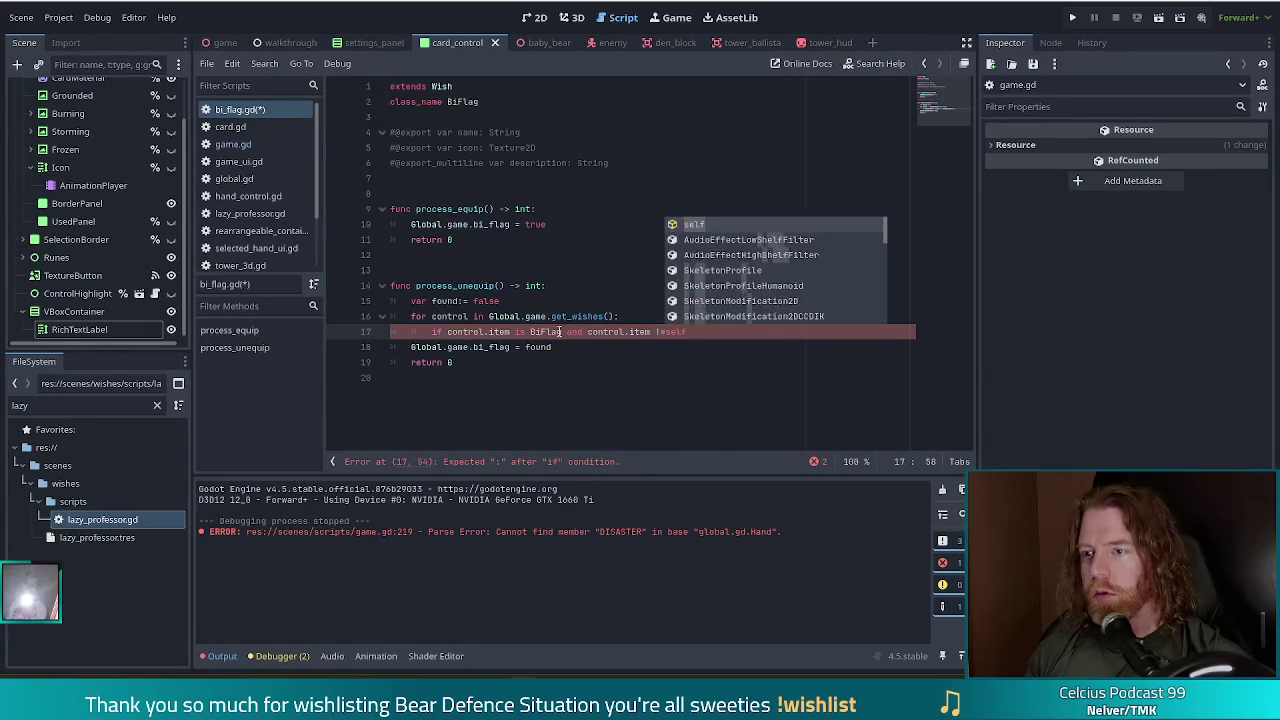
{"action": "key", "text": "End"}
{"action": "type", "text": ":"}
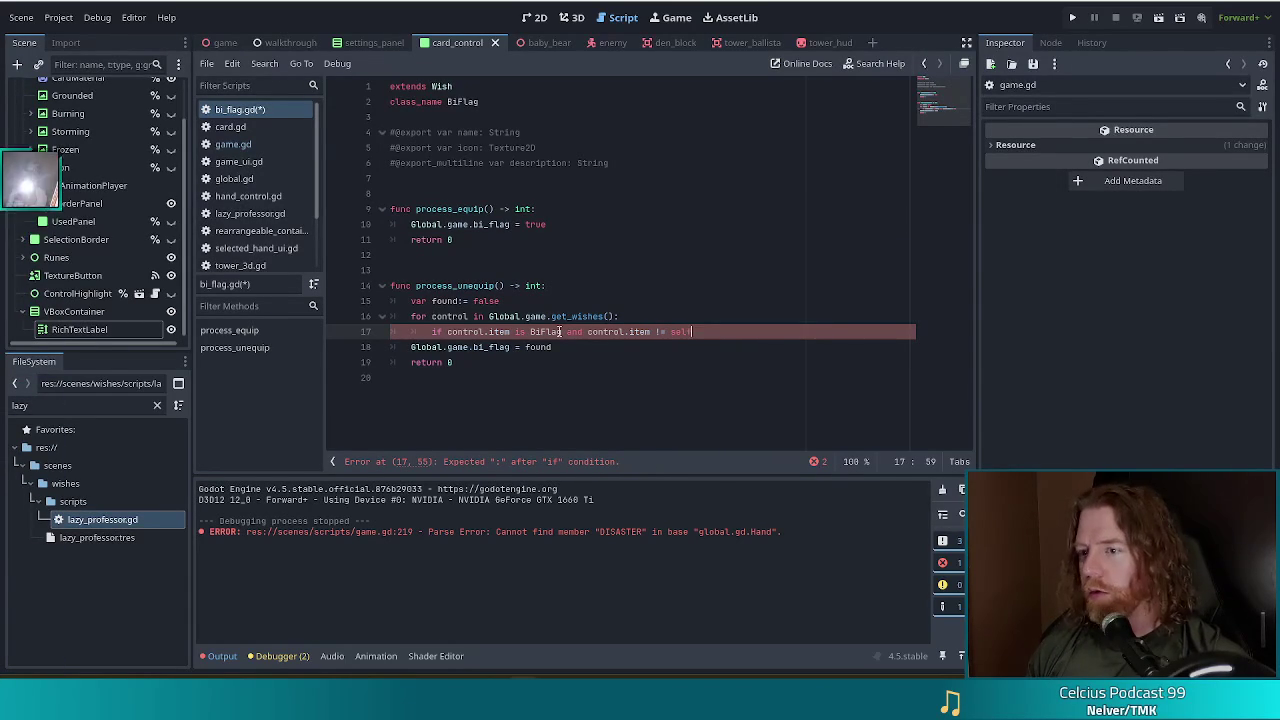
{"action": "key", "text": "Return"}
{"action": "type", "text": "found = true"}
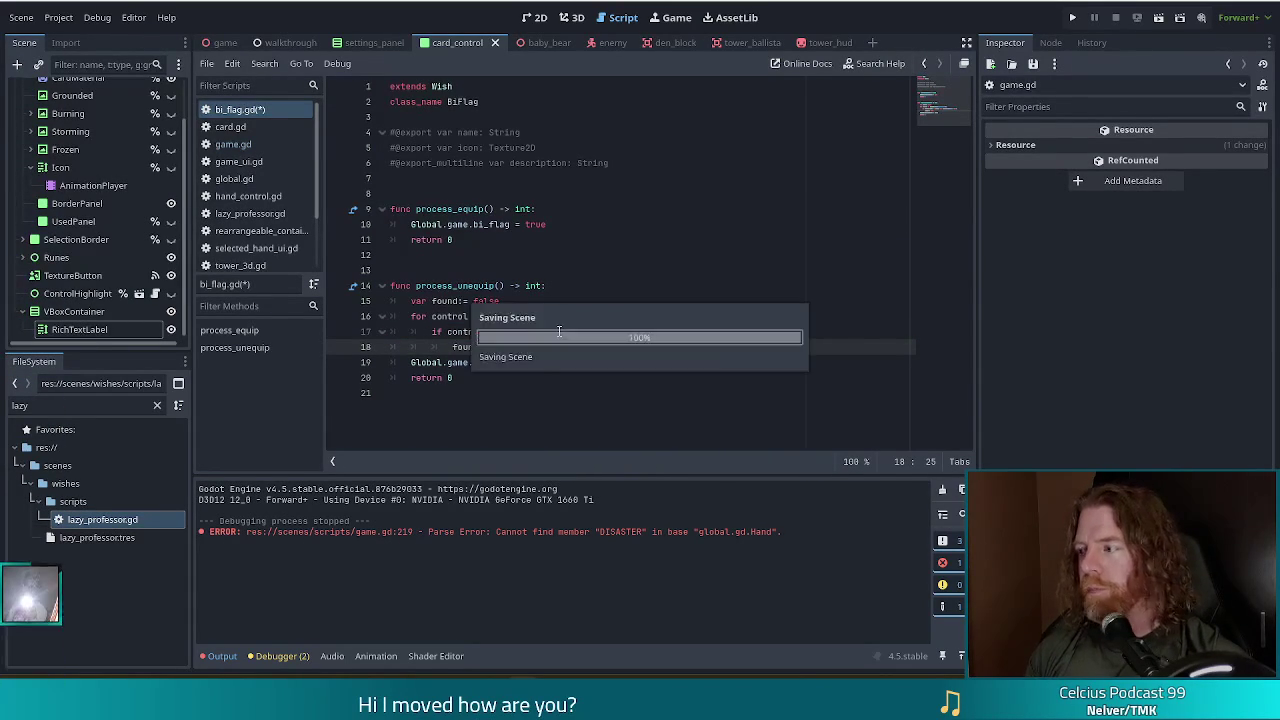
{"action": "key", "text": "ctrl+s"}
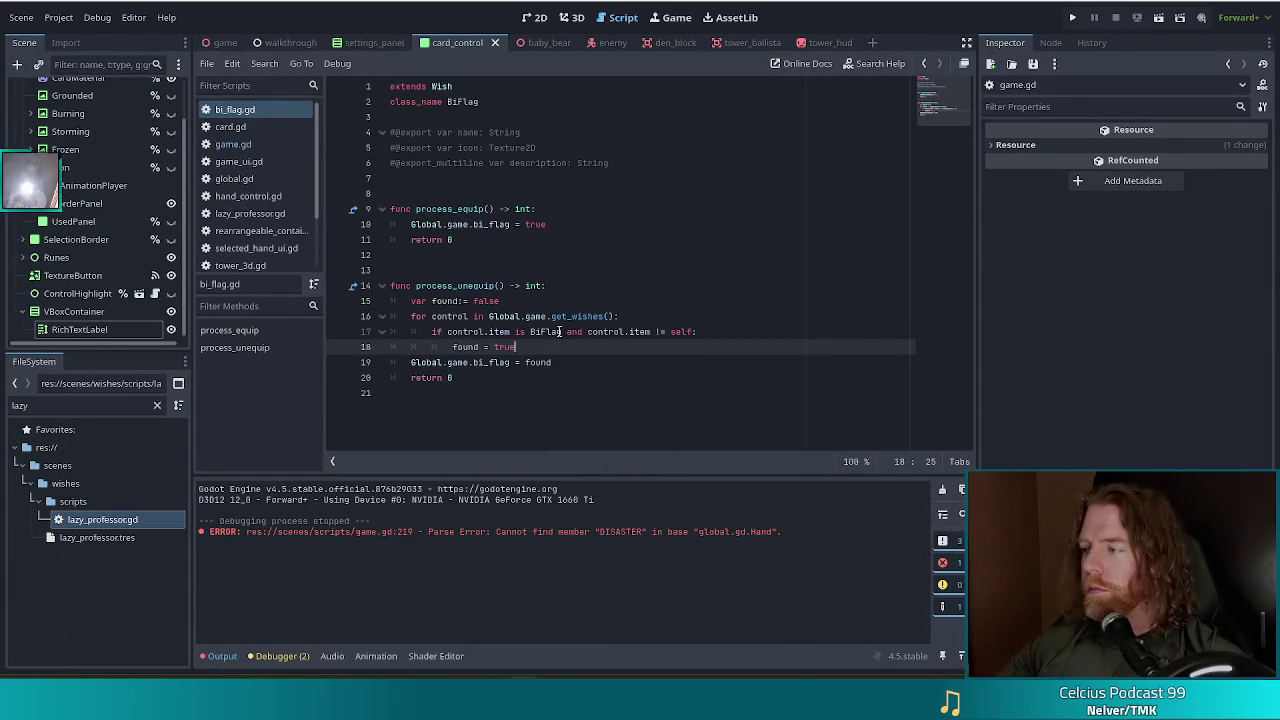
{"action": "left_click", "coordinate": [525, 331]}
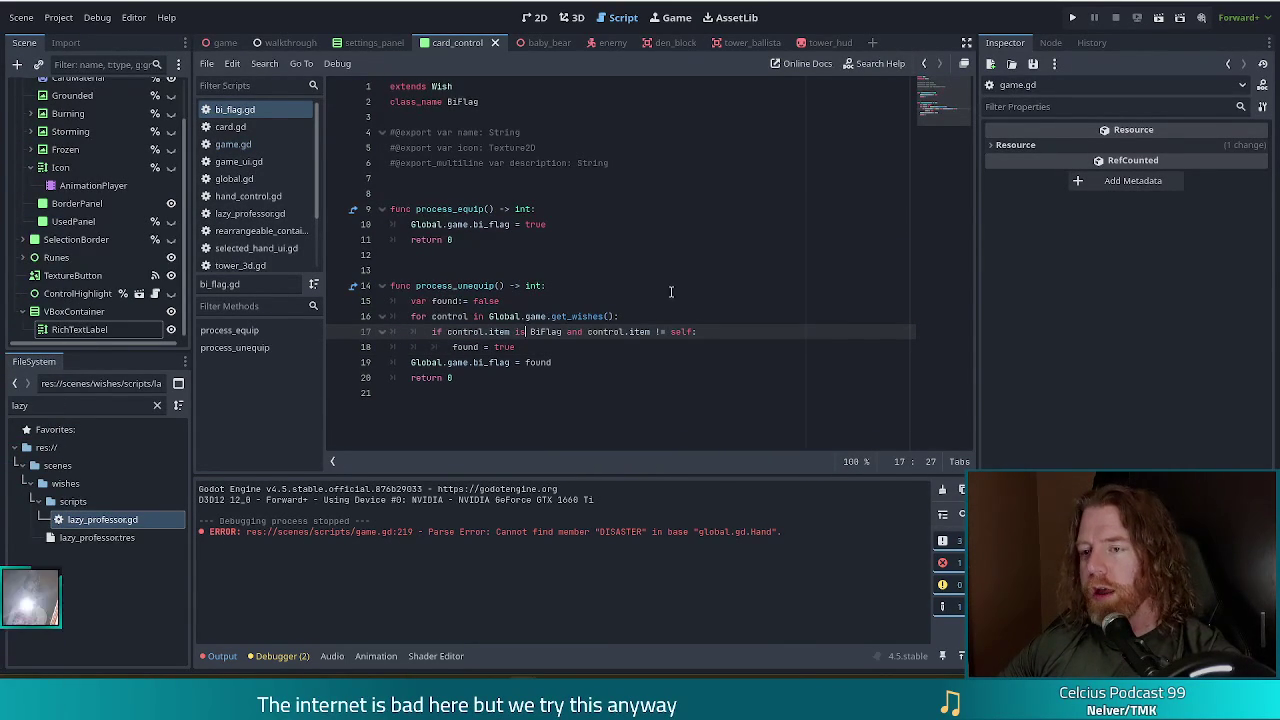
{"action": "left_click", "coordinate": [561, 346]}
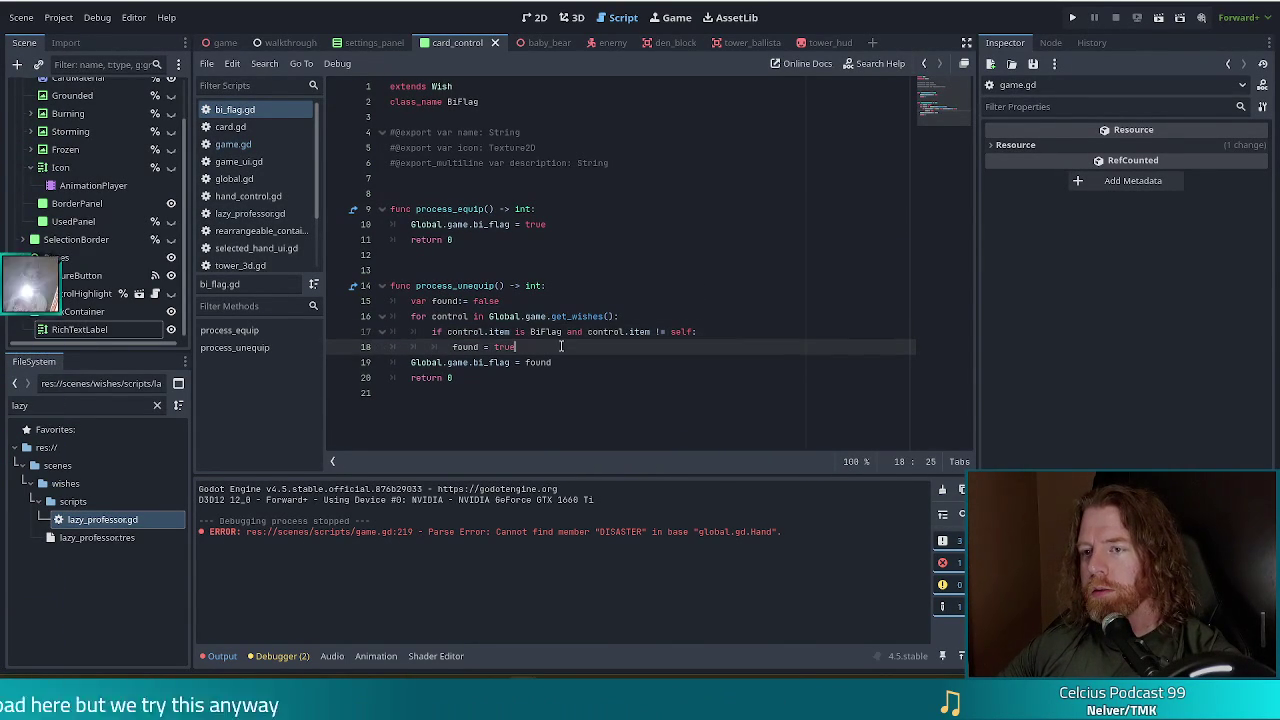
{"action": "left_click", "coordinate": [556, 360]}
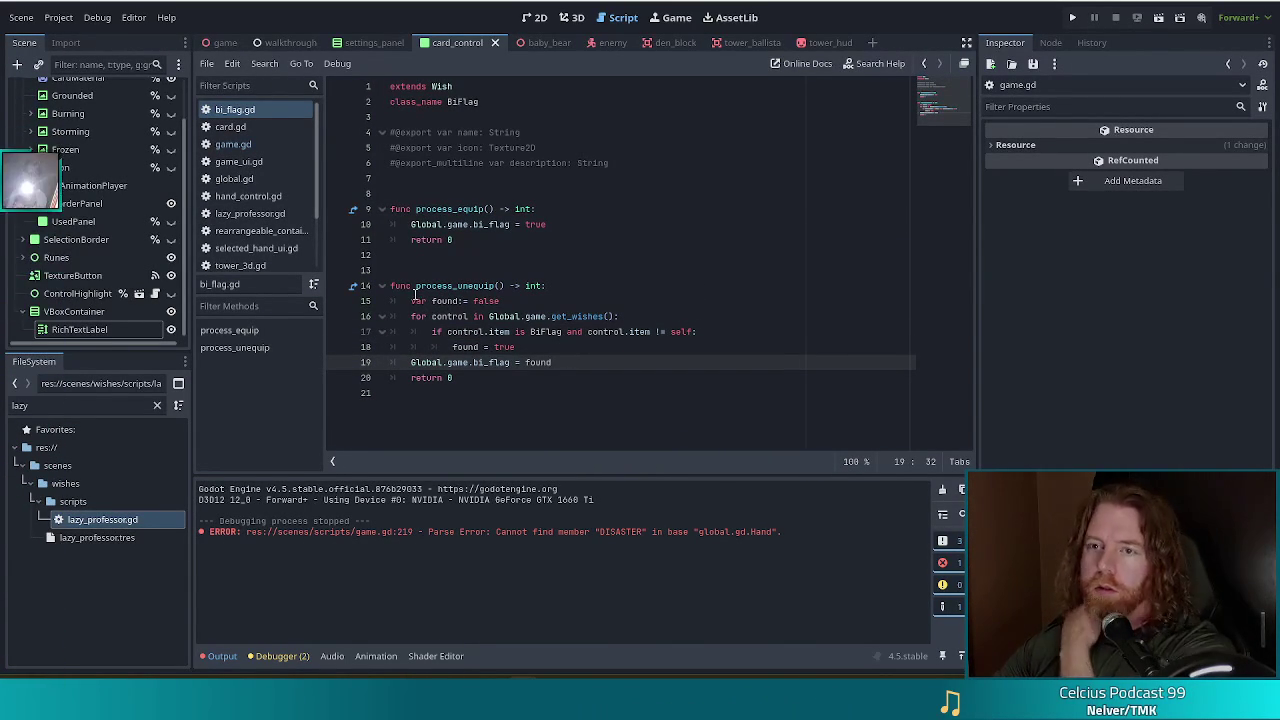
{"action": "left_click", "coordinate": [448, 255]}
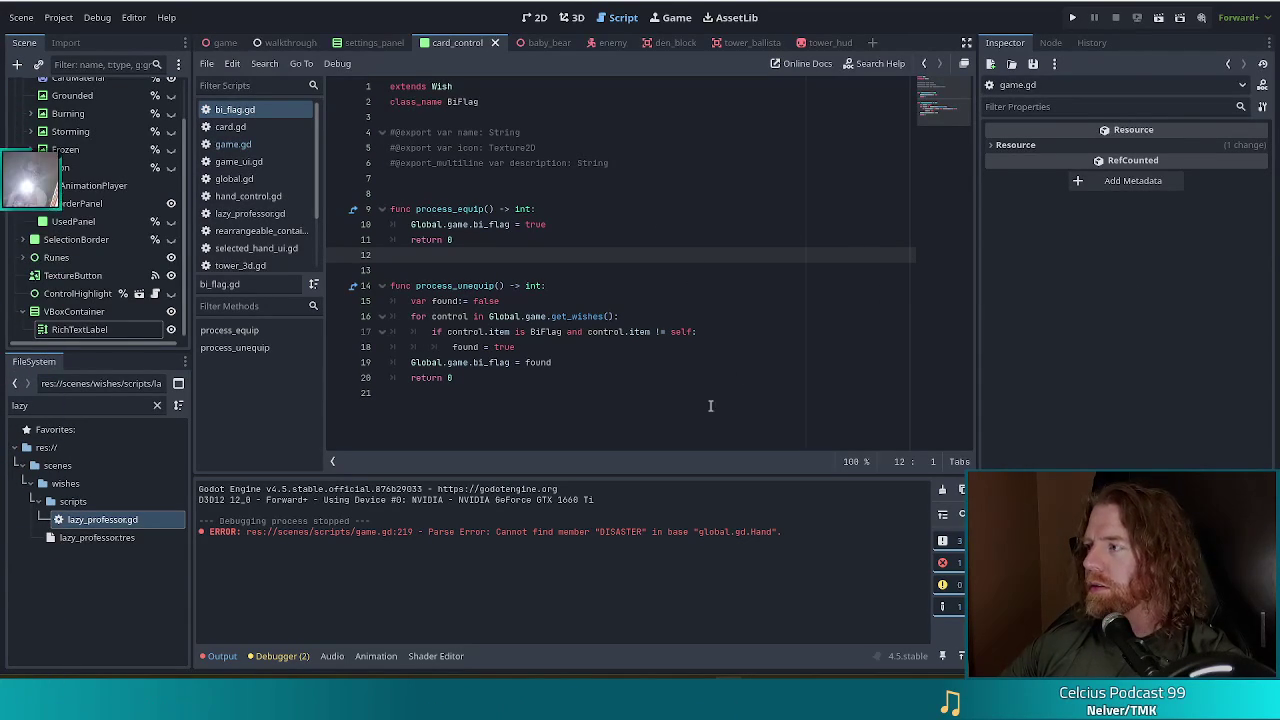
Review bi_flag.gd lines 12–17 during the test run, then stop the game.
{"action": "left_click", "coordinate": [534, 301]}
{"action": "left_click", "coordinate": [566, 254]}
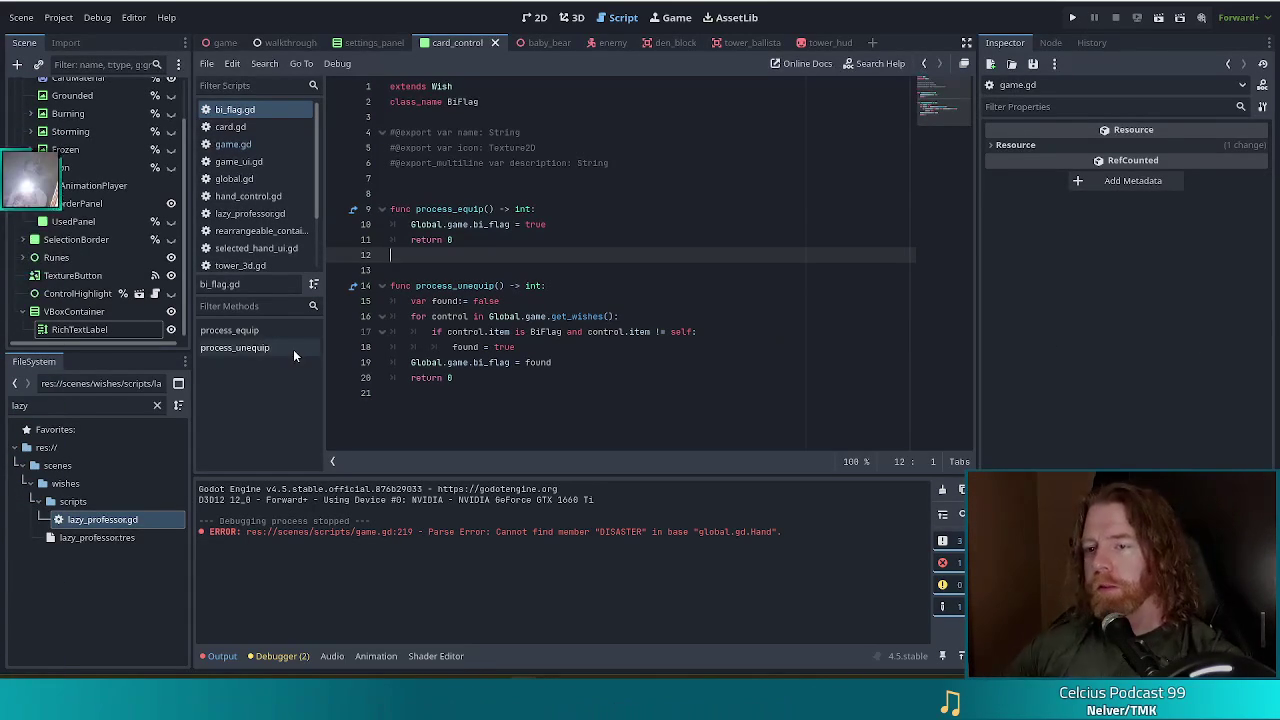
{"action": "left_click", "coordinate": [590, 332]}
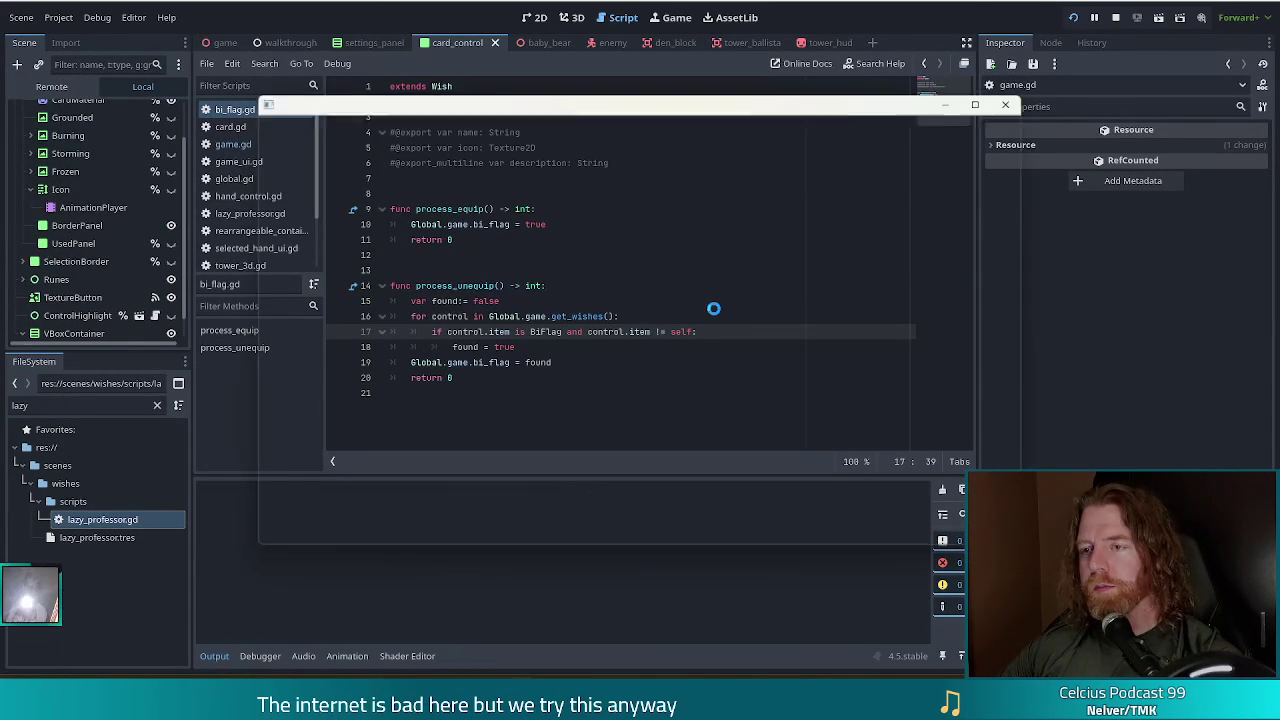
{"action": "left_click", "coordinate": [1117, 18]}
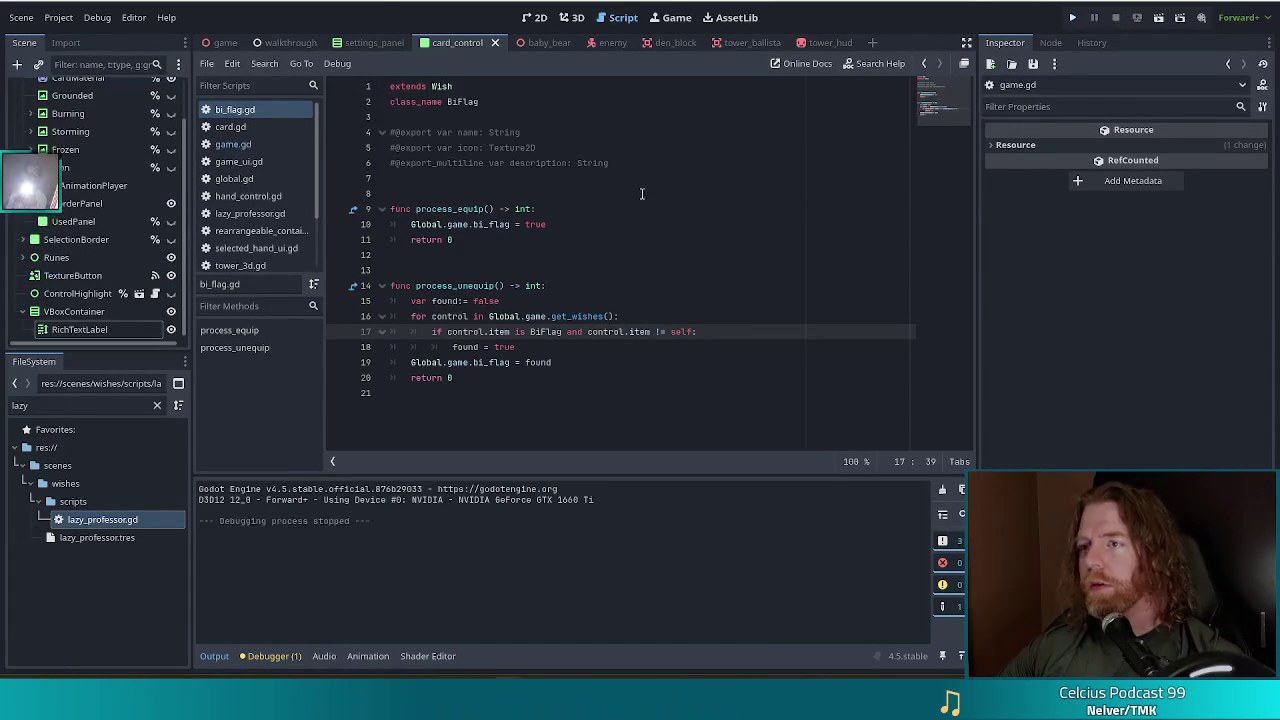
{"action": "left_click", "coordinate": [598, 224]}
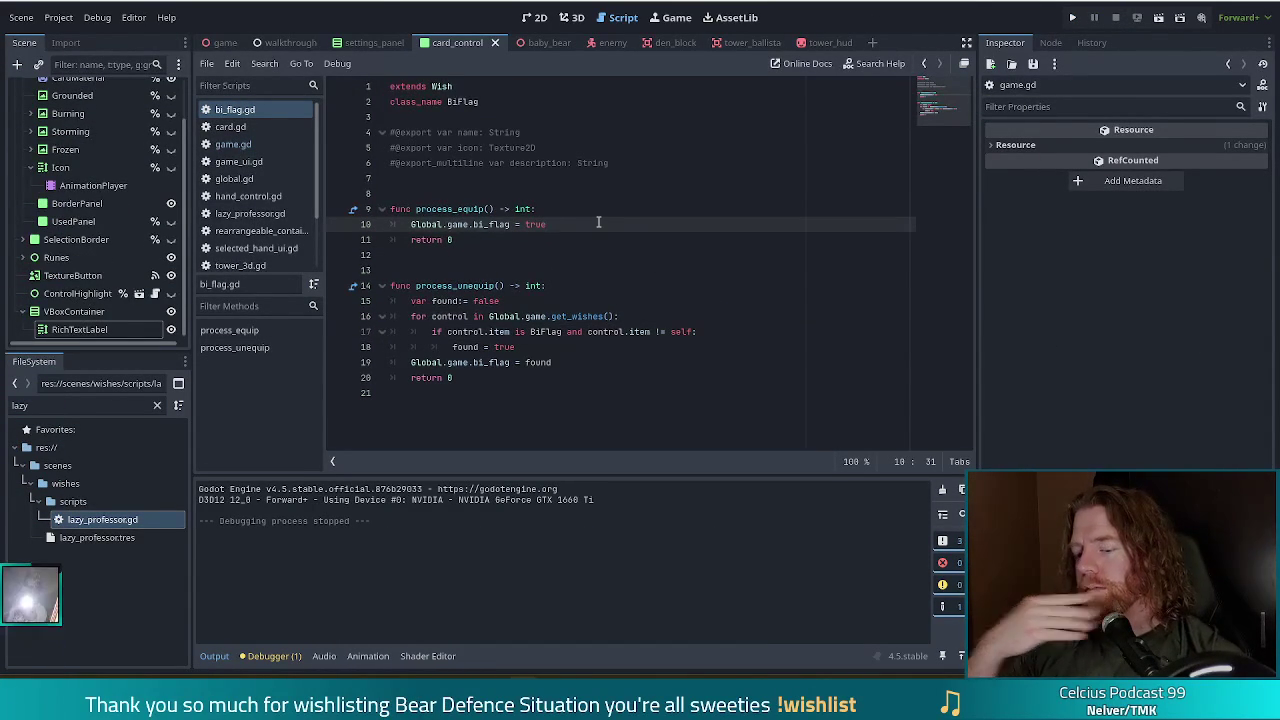
{"action": "key", "text": "ctrl+shift+f"}
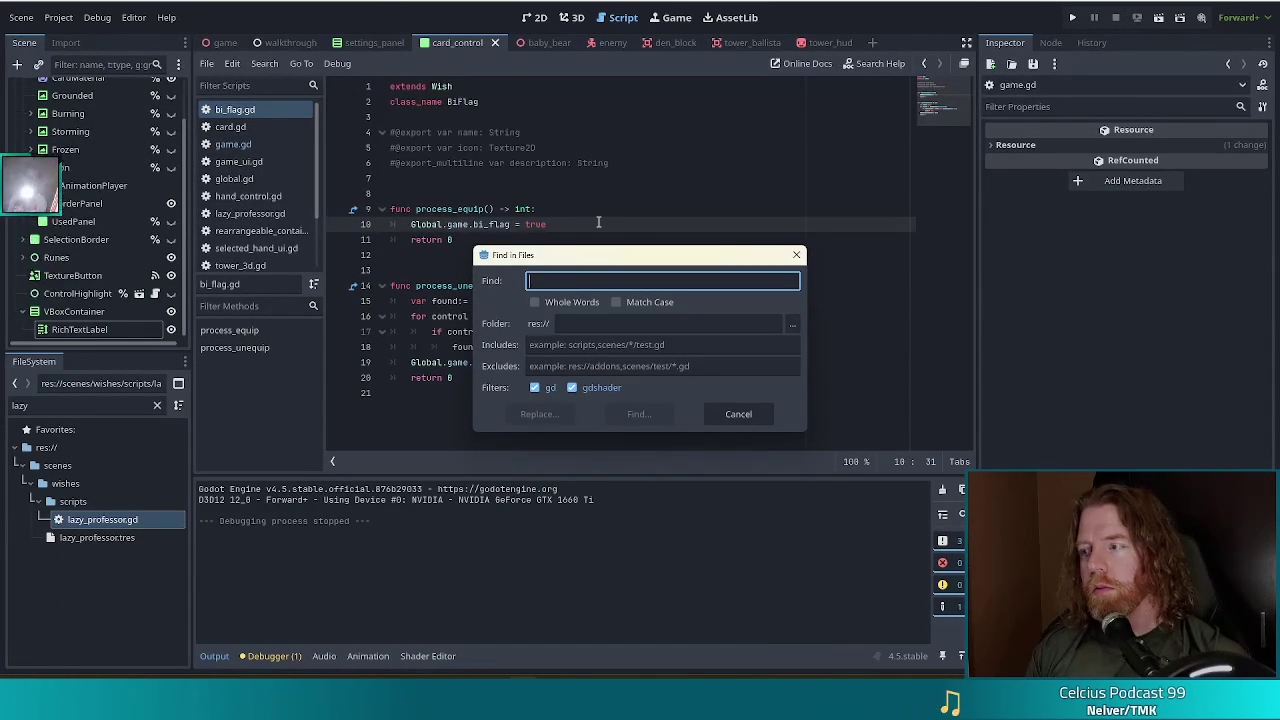
Search project files for 'high card' and jump to get_hand_string in global.gd.
{"action": "type", "text": "high card"}
{"action": "key", "text": "Return"}
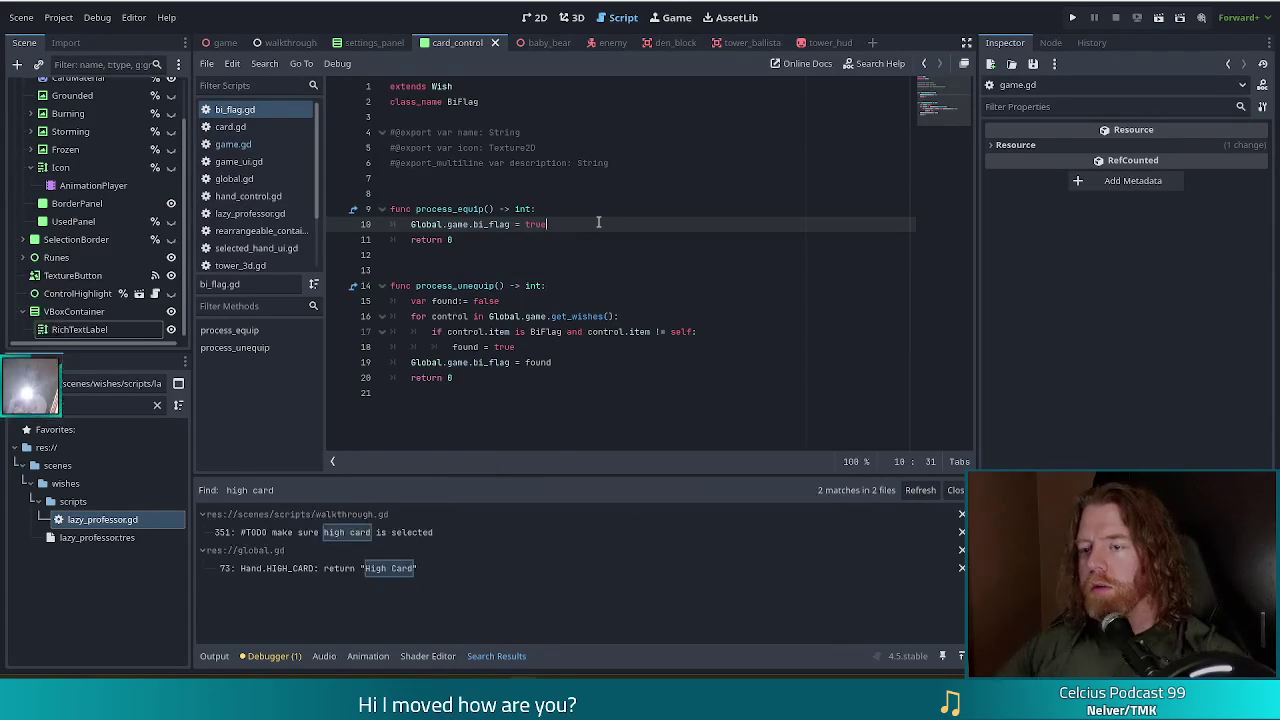
{"action": "left_click", "coordinate": [359, 563]}
{"action": "left_click", "coordinate": [544, 270]}
{"action": "scroll", "coordinate": [520, 398], "scroll_direction": "down", "scroll_amount": 3}
{"action": "scroll", "coordinate": [520, 398], "scroll_direction": "down", "scroll_amount": 2}
Duplicate the FLUSH_OF_A_KIND case as Hand.DISASTER returning "Disaster".
{"action": "left_click", "coordinate": [716, 352]}
{"action": "key", "text": "ctrl+shift+d"}
{"action": "double_click", "coordinate": [496, 368]}
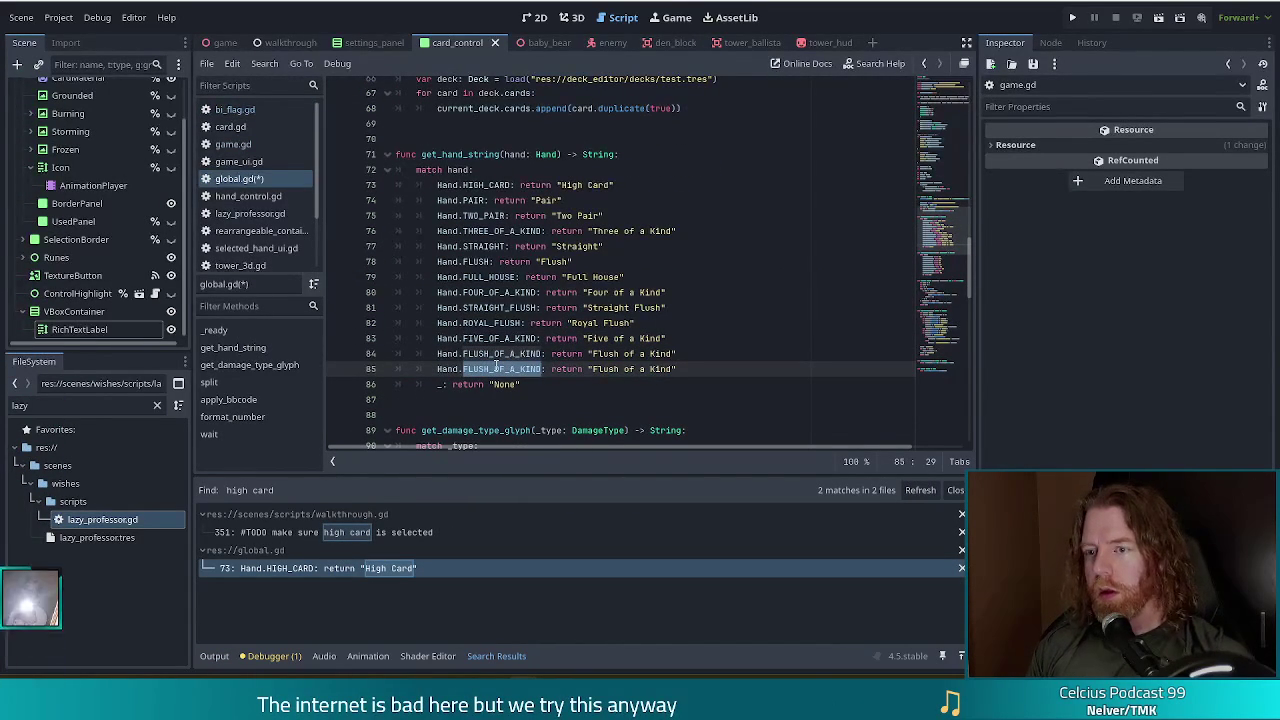
{"action": "type", "text": "DISASTER"}
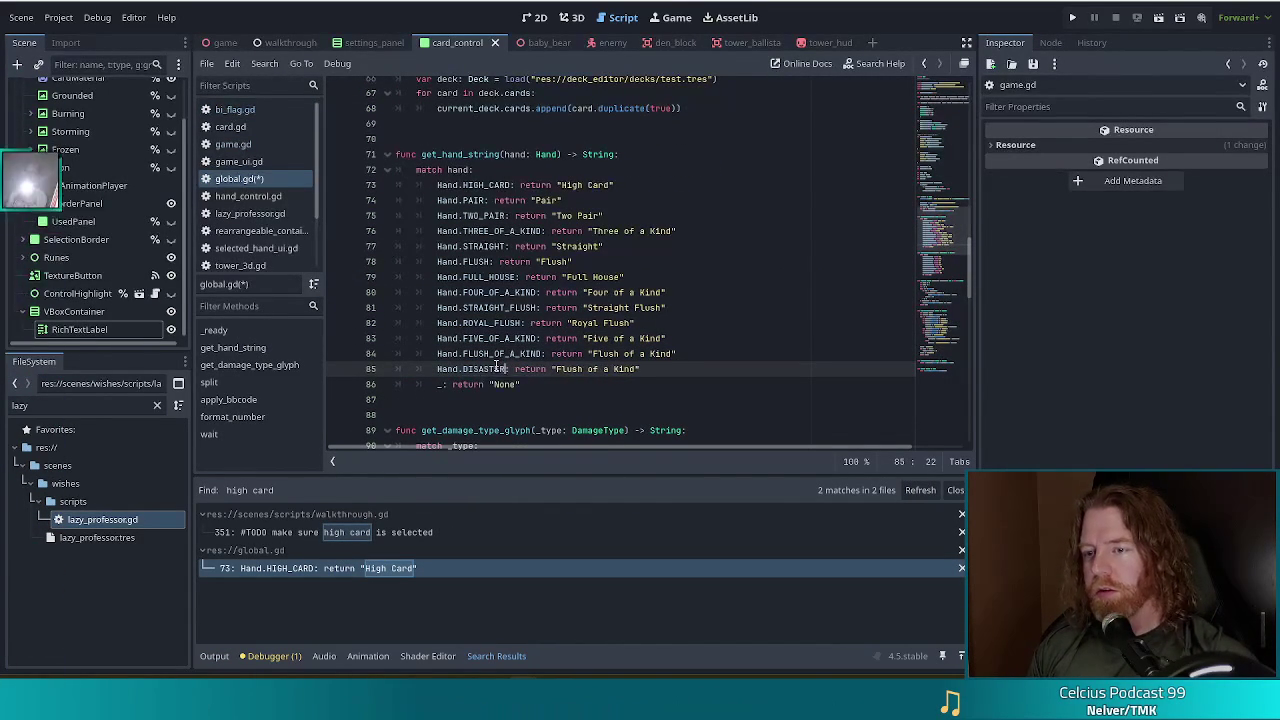
{"action": "left_click", "coordinate": [556, 369]}
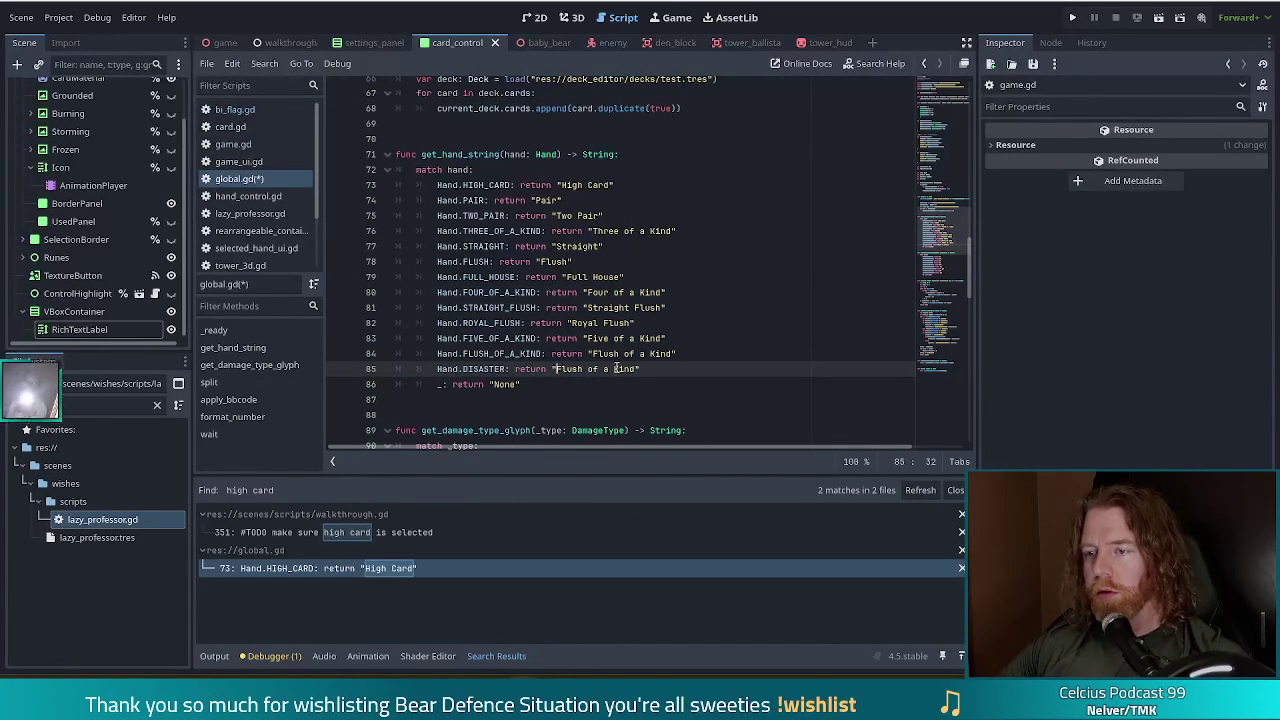
{"action": "left_click", "coordinate": [636, 369], "text": "shift"}
{"action": "type", "text": "Disaster"}
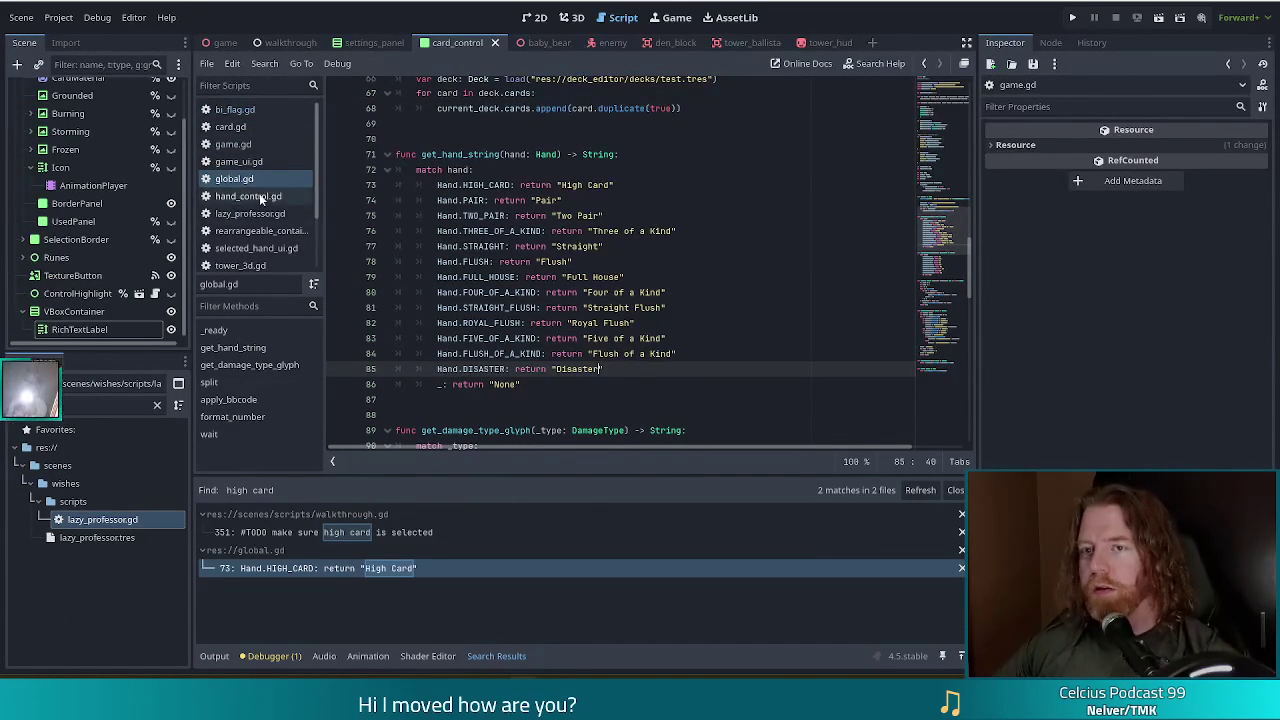
{"action": "left_click", "coordinate": [251, 126]}
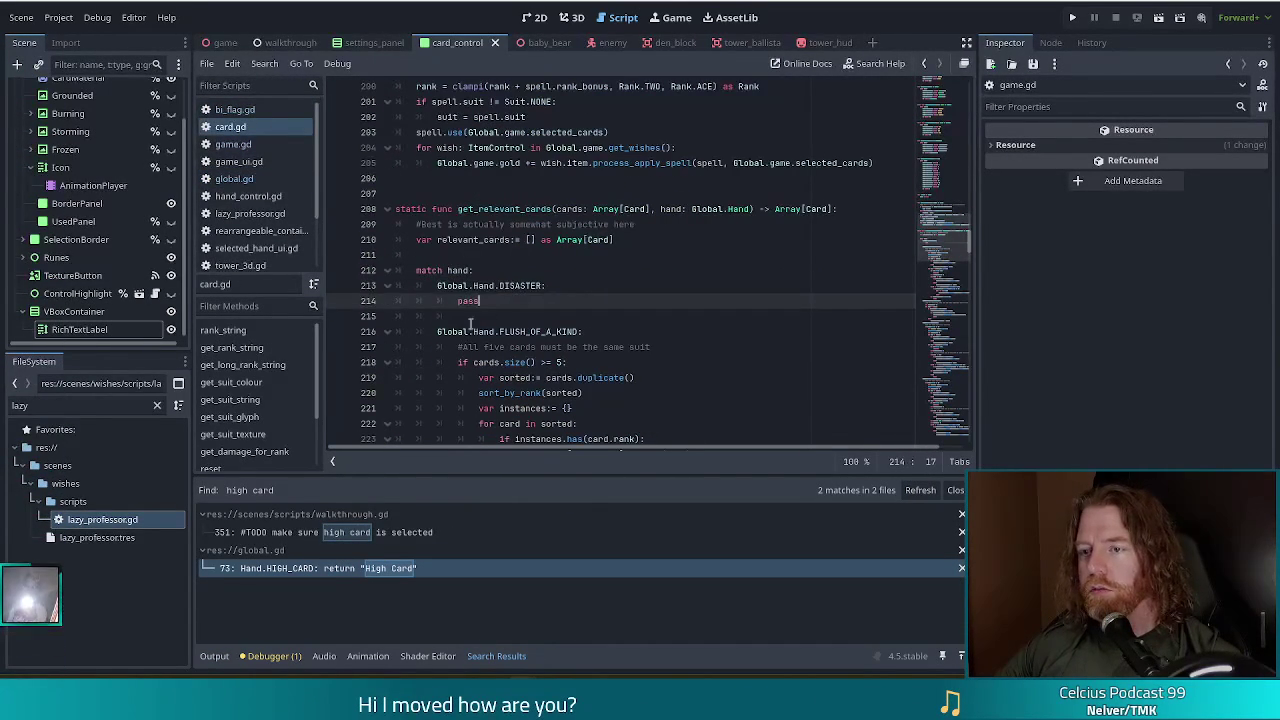
Replace the DISASTER pass with 'if Global.game.bi_flag: relevant_cards.append_array(cards)'.
{"action": "left_click_drag", "start_coordinate": [480, 318], "coordinate": [459, 301]}
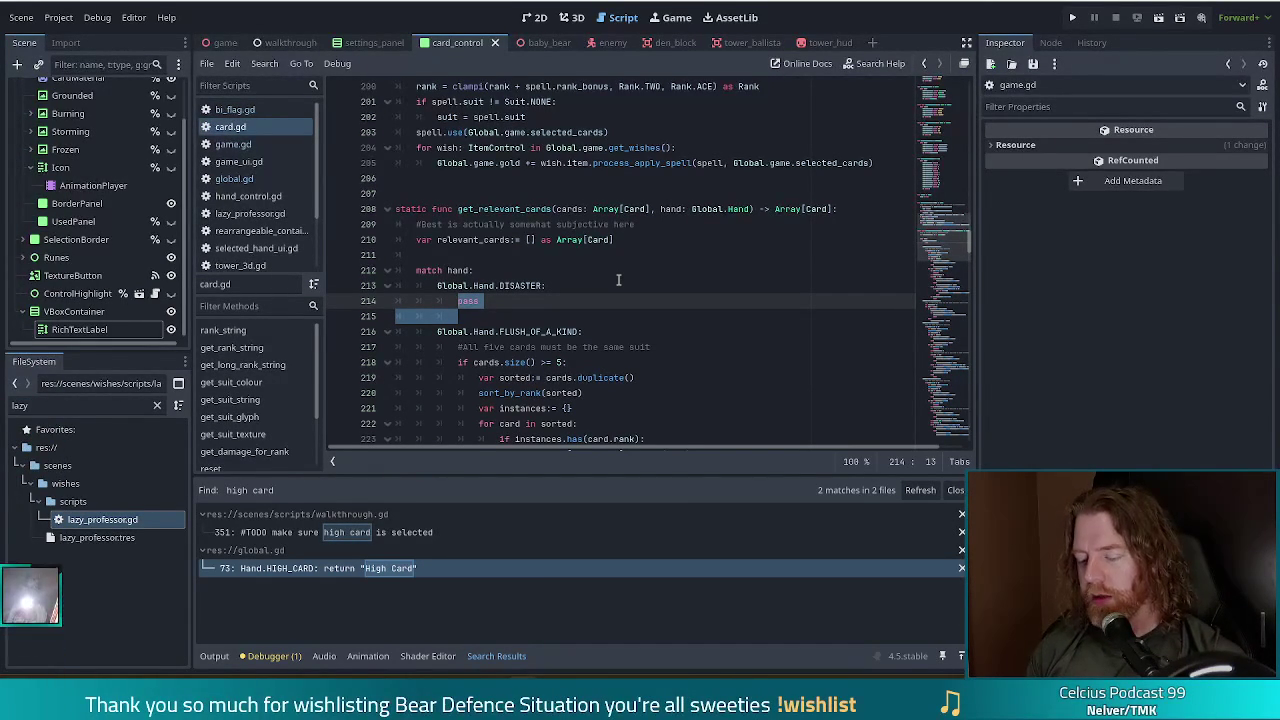
{"action": "type", "text": "if "}
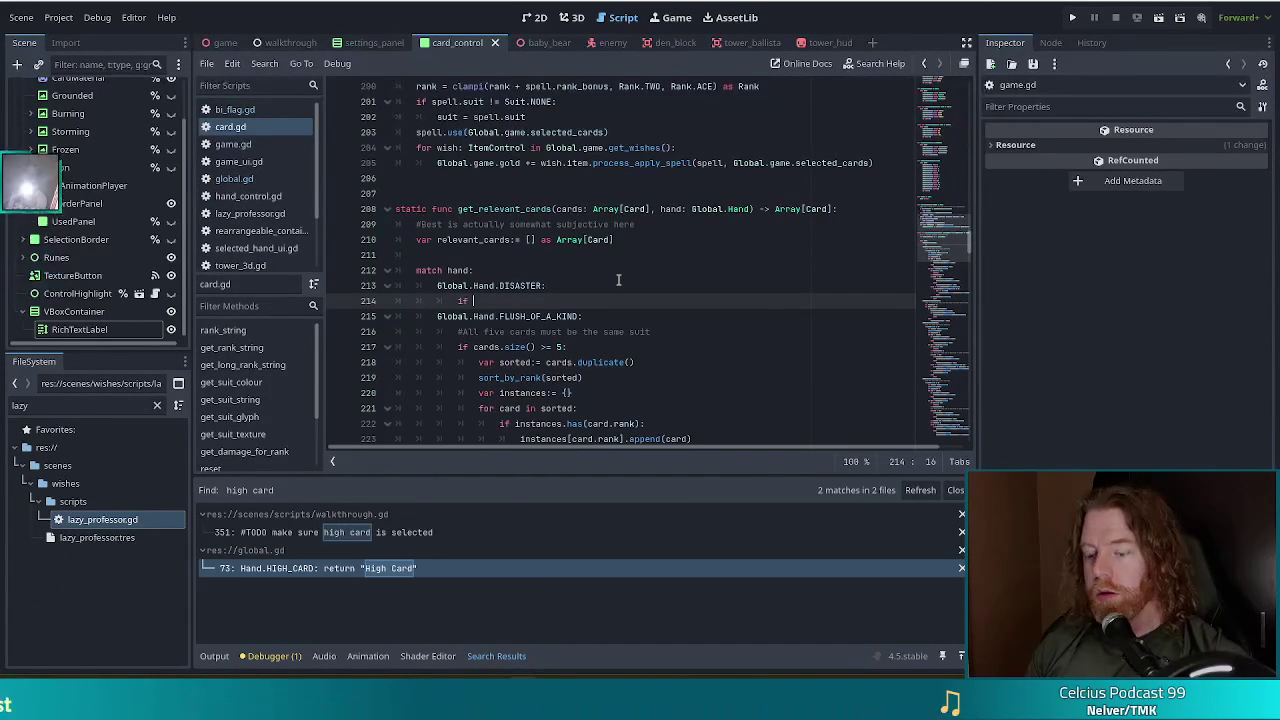
{"action": "type", "text": "Global.game."}
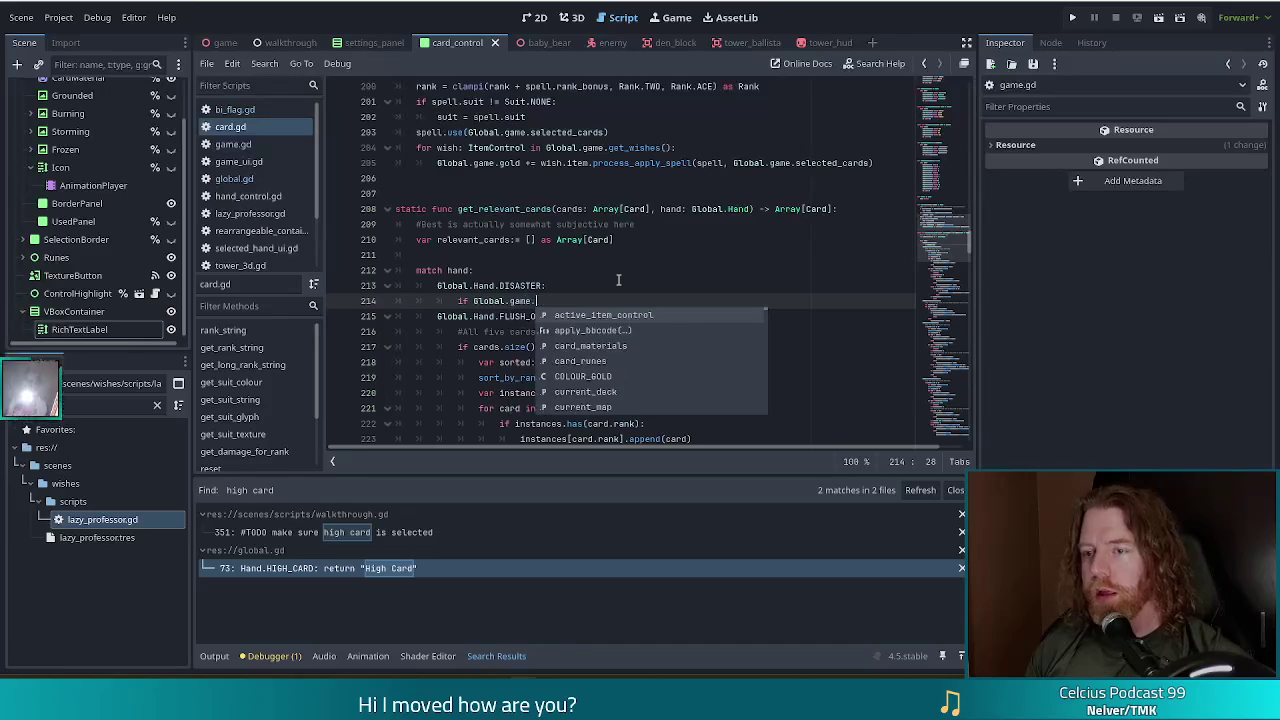
{"action": "type", "text": "bi_flag"}
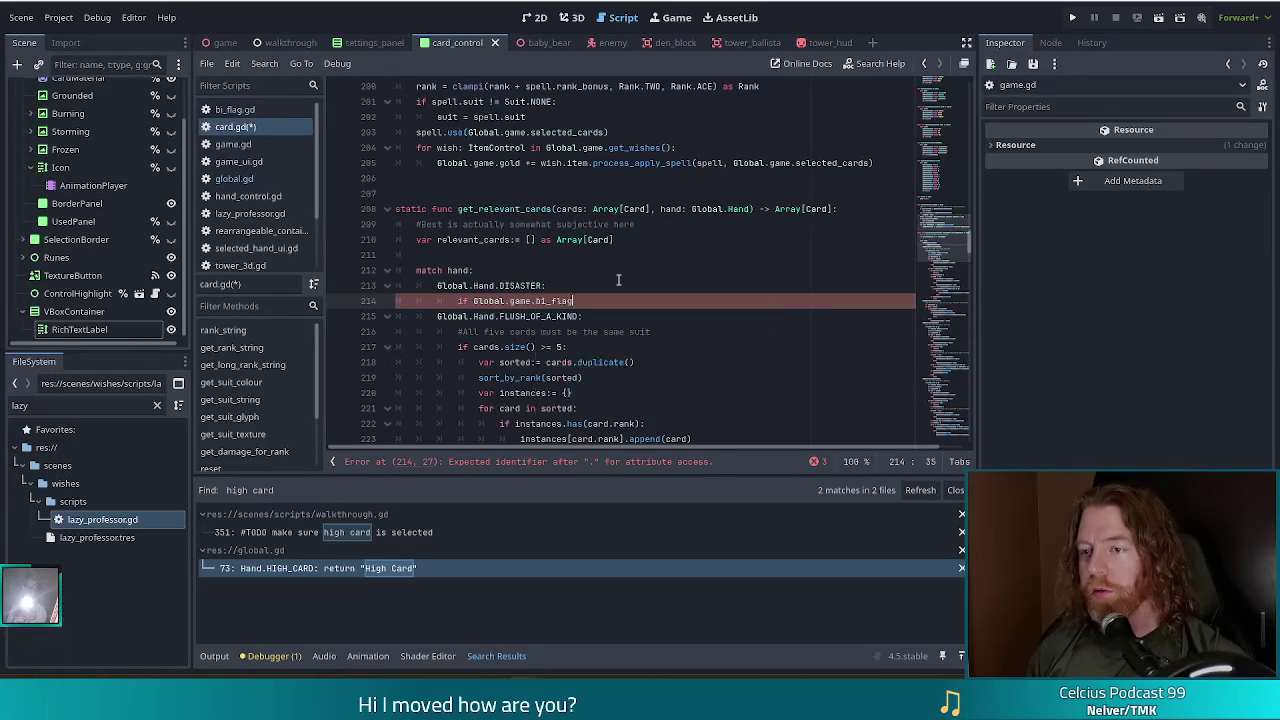
{"action": "type", "text": ":"}
{"action": "key", "text": "Return"}
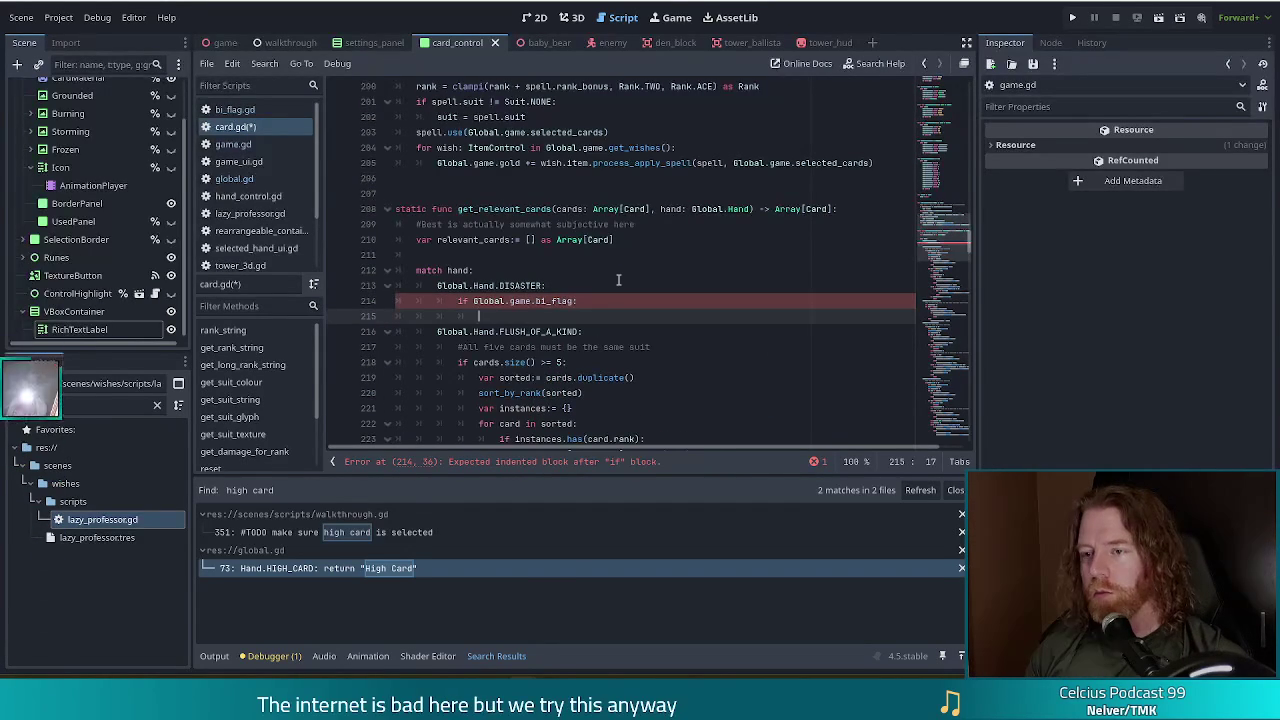
{"action": "scroll", "coordinate": [618, 280], "scroll_direction": "down", "scroll_amount": 6}
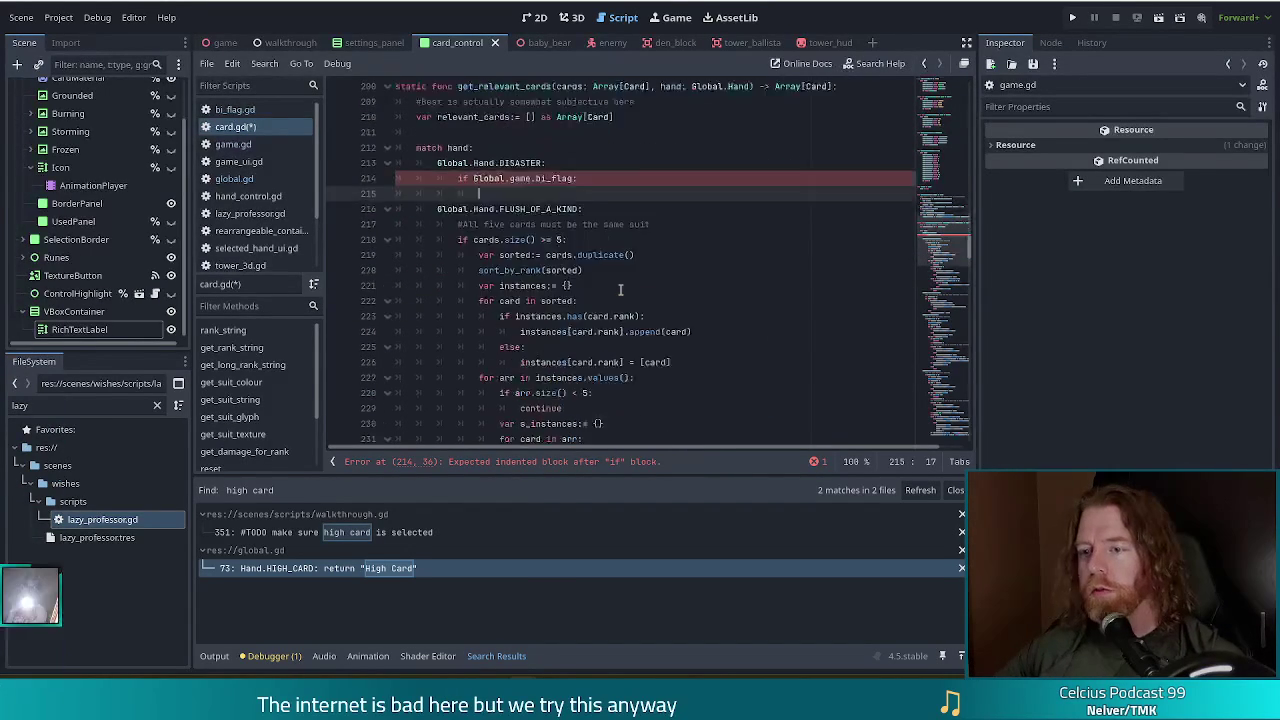
{"action": "scroll", "coordinate": [620, 289], "scroll_direction": "up", "scroll_amount": 5}
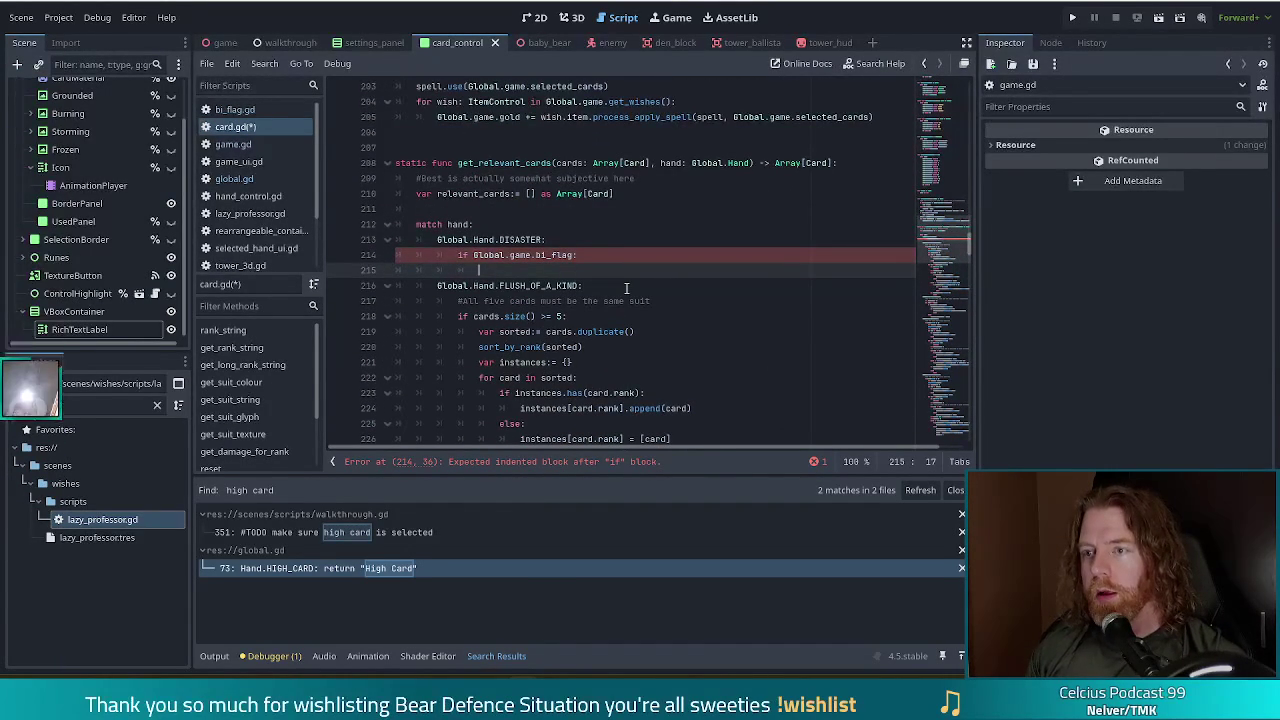
{"action": "type", "text": "rele"}
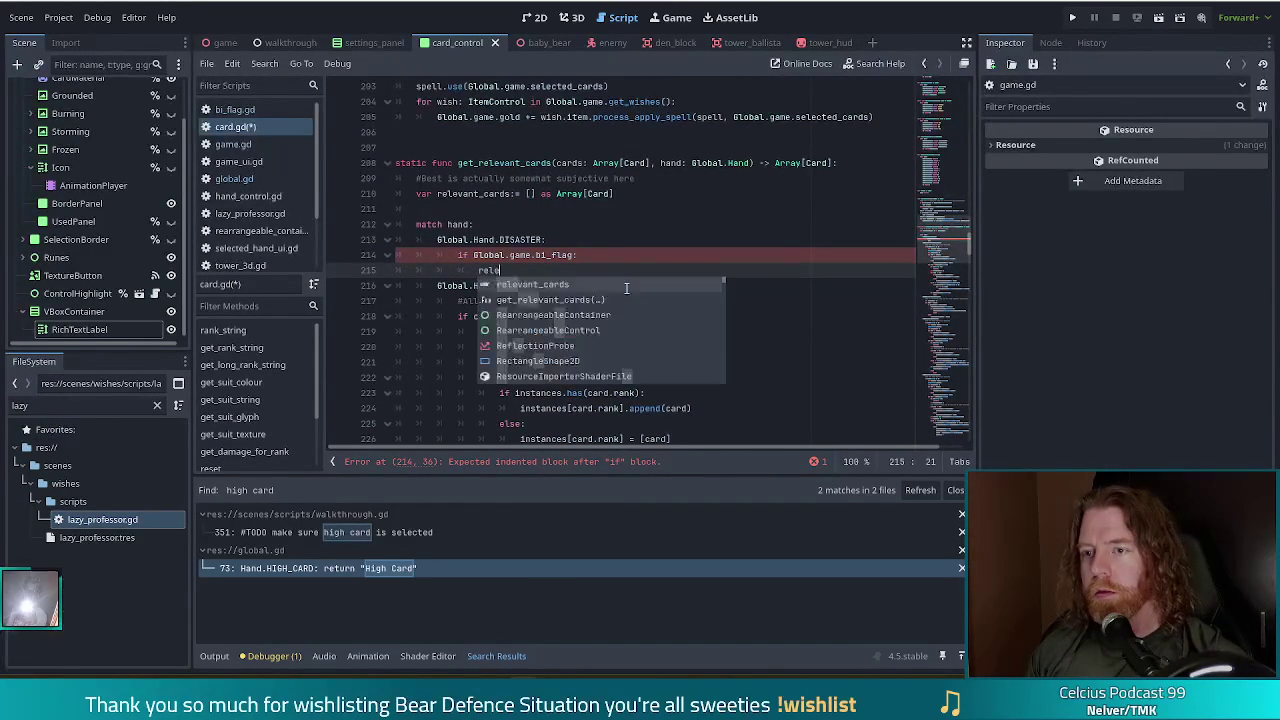
{"action": "key", "text": "Return"}
{"action": "type", "text": ".append_a"}
{"action": "key", "text": "Return"}
{"action": "type", "text": "cards)"}
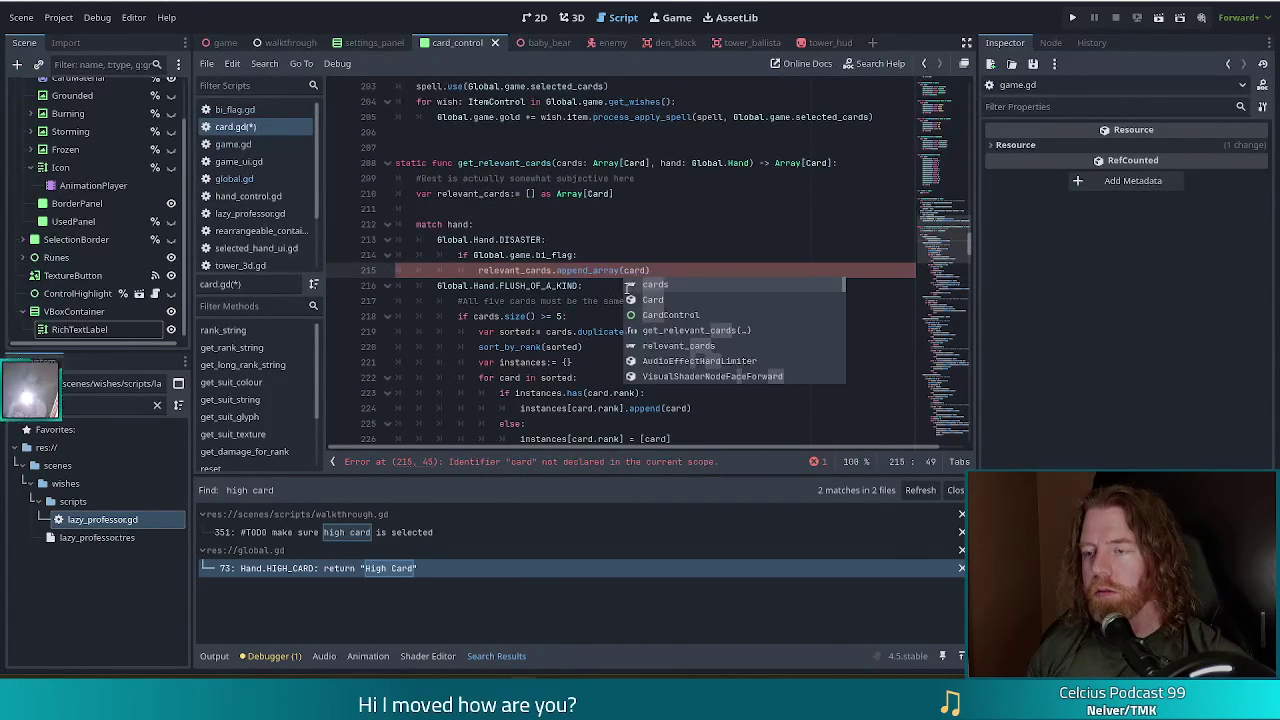
Try an else branch with break, then remove it and the leftover empty line.
{"action": "key", "text": "Return"}
{"action": "key", "text": "BackSpace"}
{"action": "type", "text": "else"}
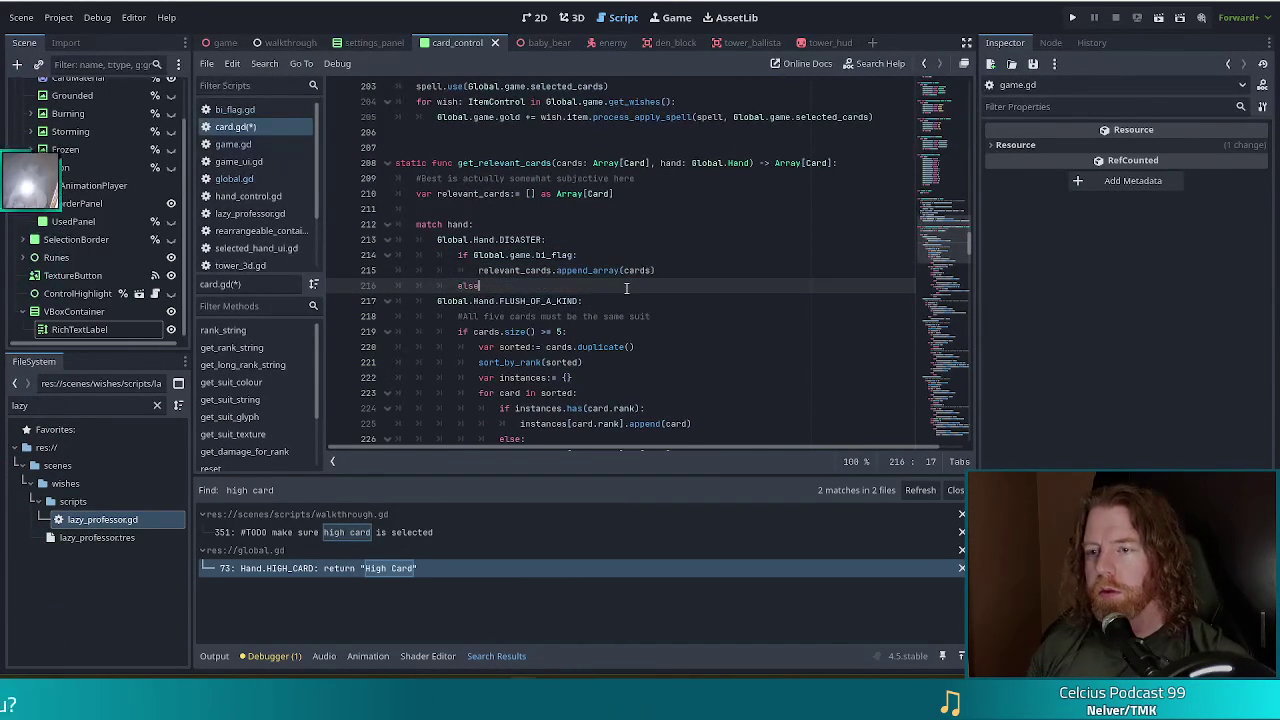
{"action": "scroll", "coordinate": [620, 292], "scroll_direction": "down", "scroll_amount": 3}
{"action": "scroll", "coordinate": [616, 297], "scroll_direction": "down", "scroll_amount": 3}
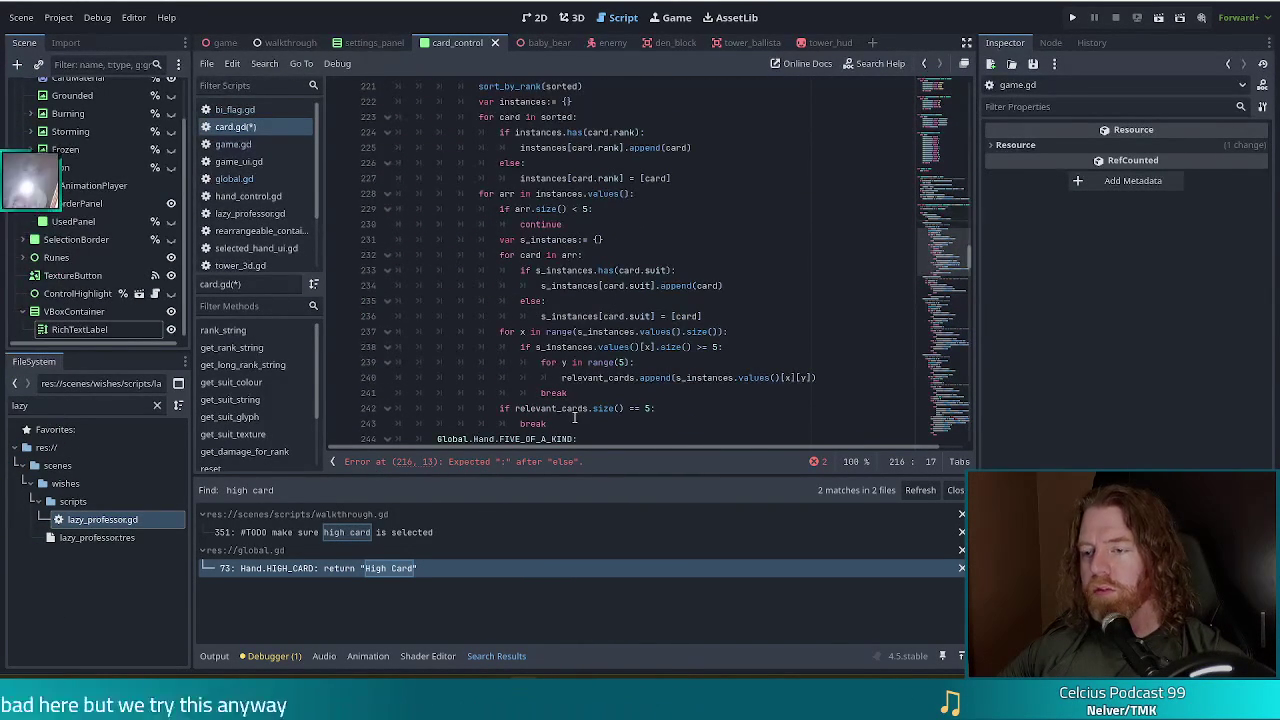
{"action": "scroll", "coordinate": [577, 408], "scroll_direction": "up", "scroll_amount": 7}
{"action": "scroll", "coordinate": [577, 408], "scroll_direction": "down", "scroll_amount": 4}
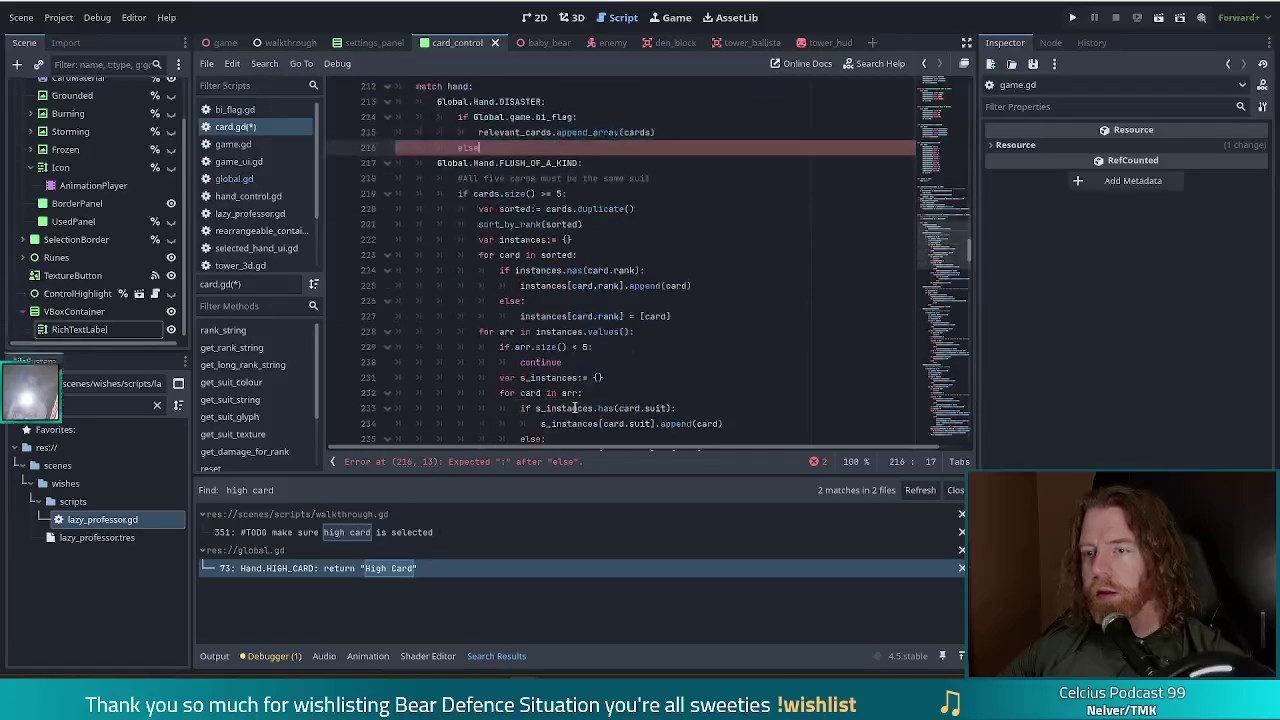
{"action": "key", "text": "Return"}
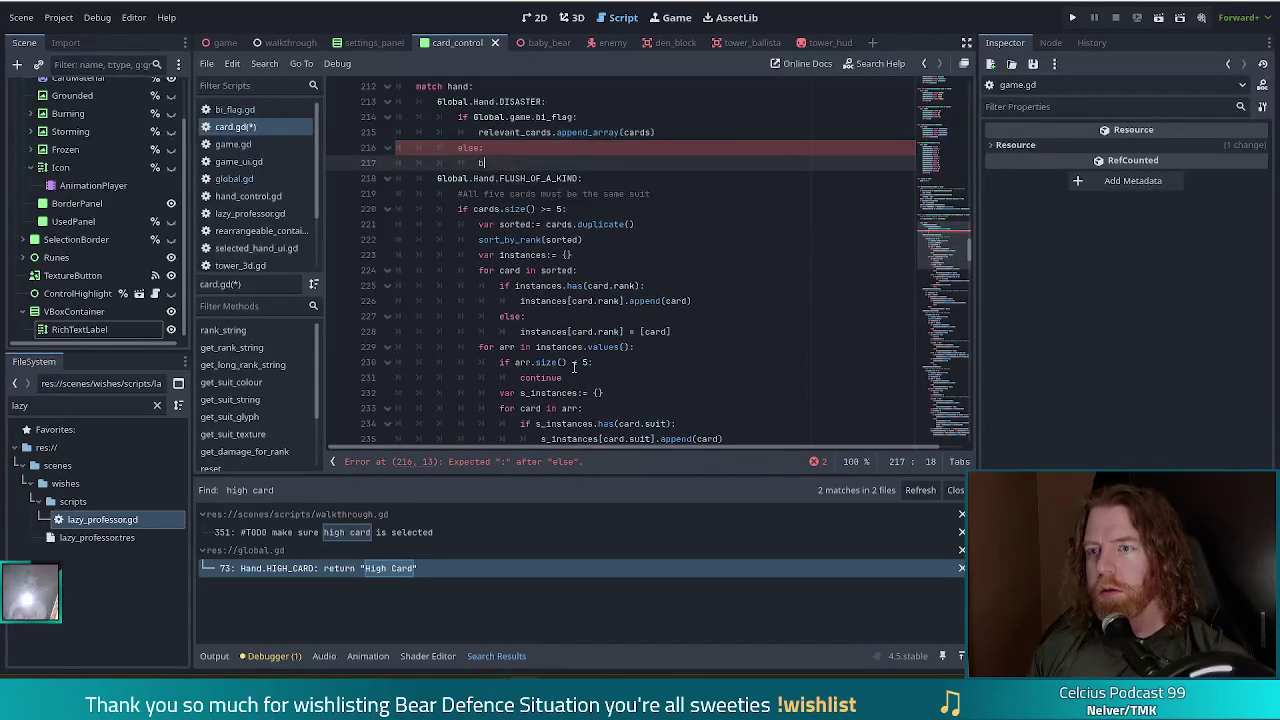
{"action": "type", "text": "b"}
{"action": "key", "text": "BackSpace"}
{"action": "key", "text": "BackSpace"}
{"action": "key", "text": "BackSpace"}
{"action": "type", "text": "break"}
{"action": "key", "text": "Escape"}
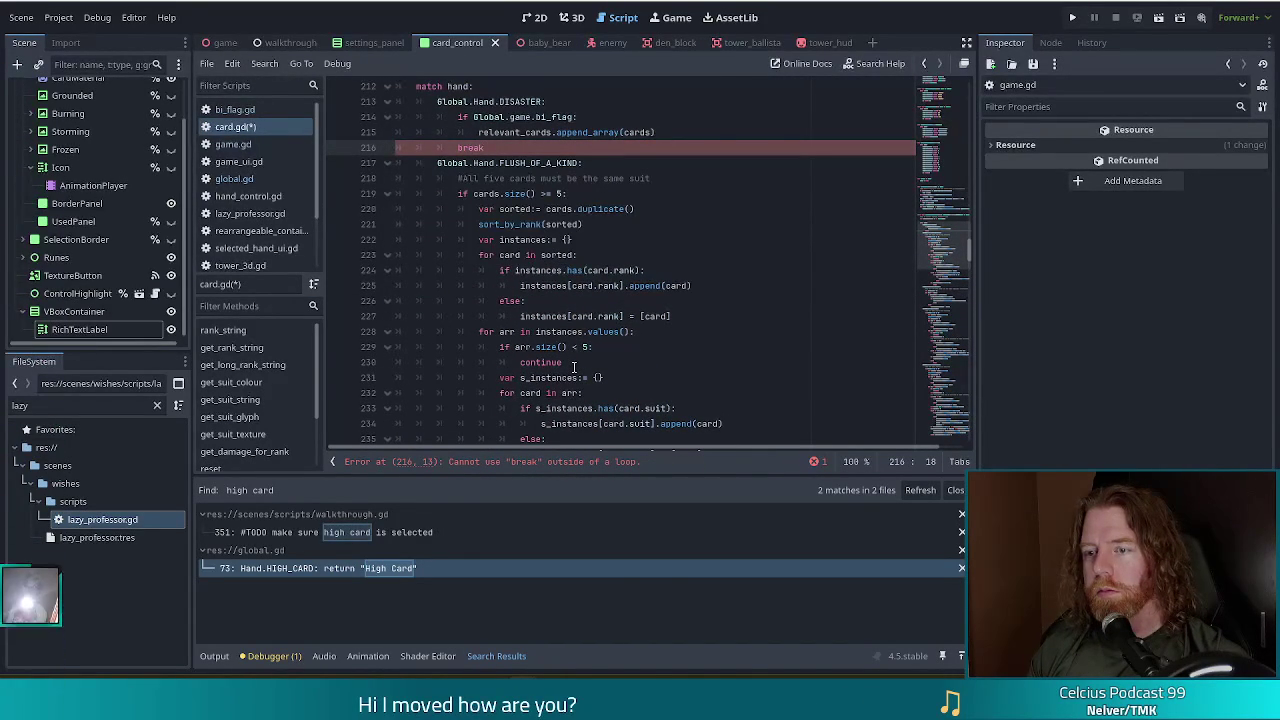
{"action": "key", "text": "BackSpace"}
{"action": "key", "text": "BackSpace"}
{"action": "key", "text": "BackSpace"}
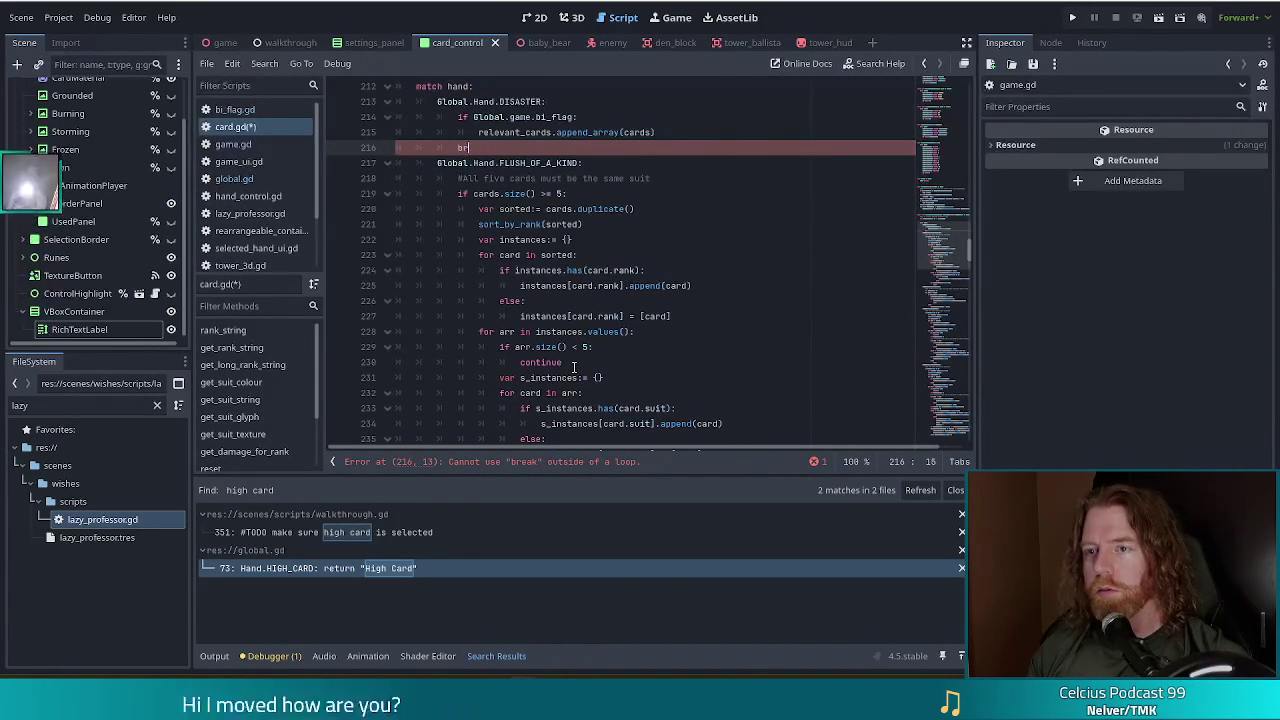
{"action": "left_click", "coordinate": [680, 131]}
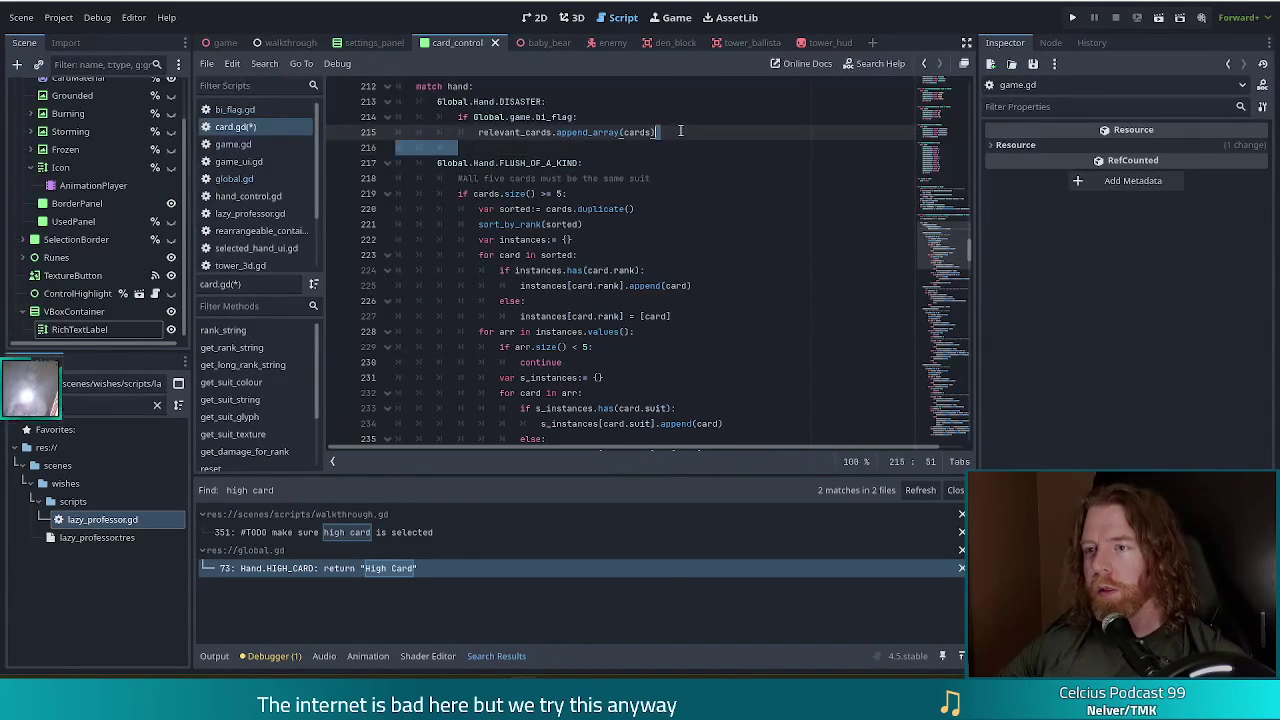
{"action": "key", "text": "Delete"}
Save card.gd, check the bi_flag property, and launch the game for a test run.
{"action": "key", "text": "ctrl+s"}
{"action": "left_click_drag", "start_coordinate": [493, 110], "coordinate": [536, 124]}
{"action": "left_click", "coordinate": [545, 122]}
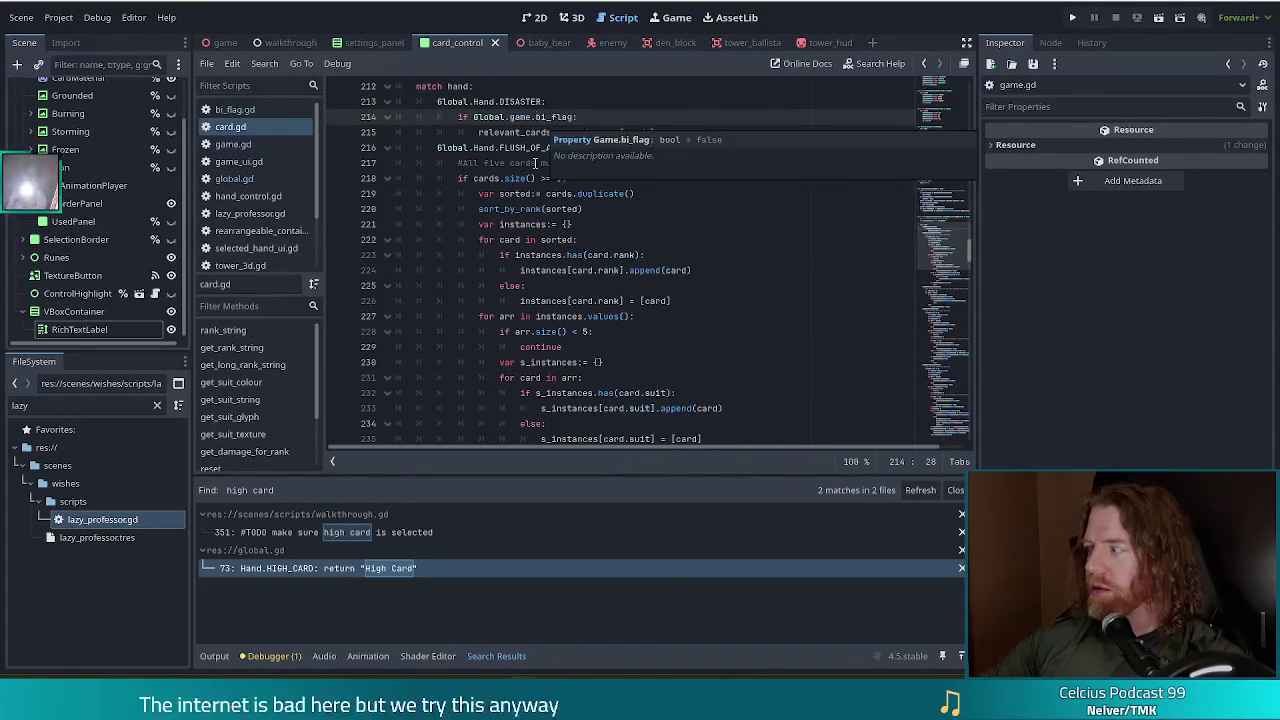
{"action": "left_click", "coordinate": [1072, 17]}
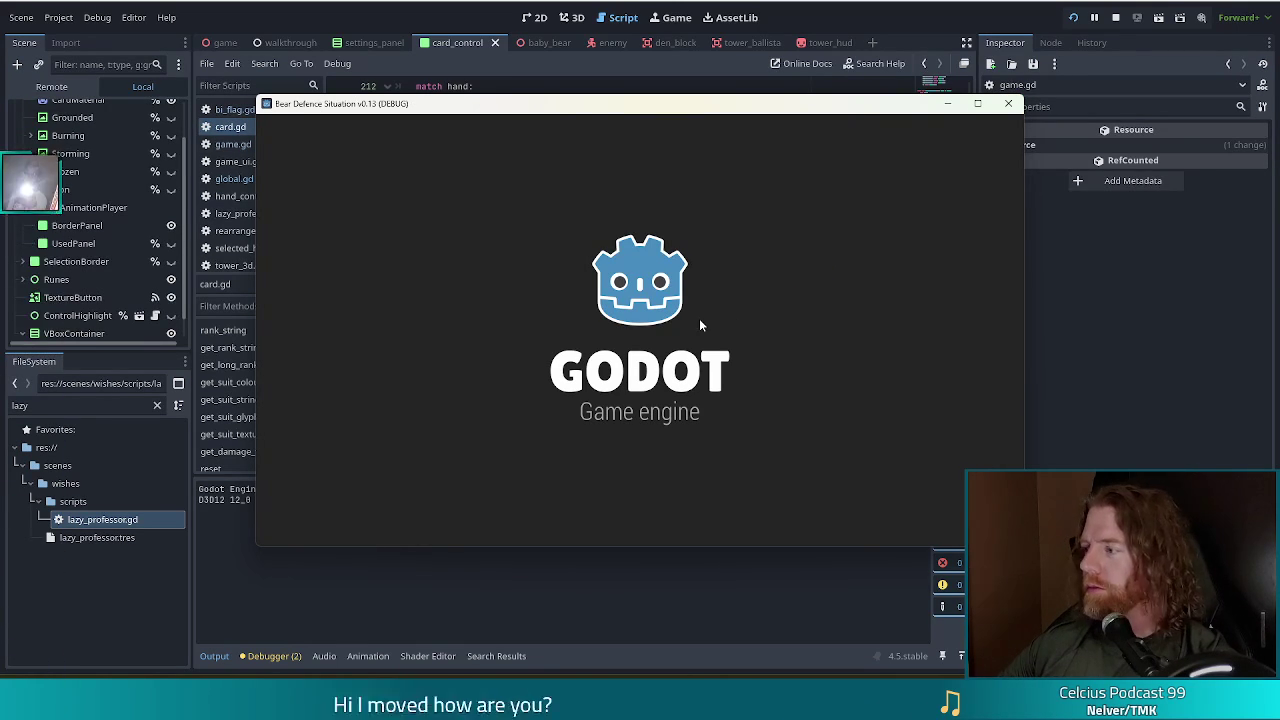
Start a New Game, return to card_control's 2D view, and rerun the project.
{"action": "left_click", "coordinate": [418, 347]}
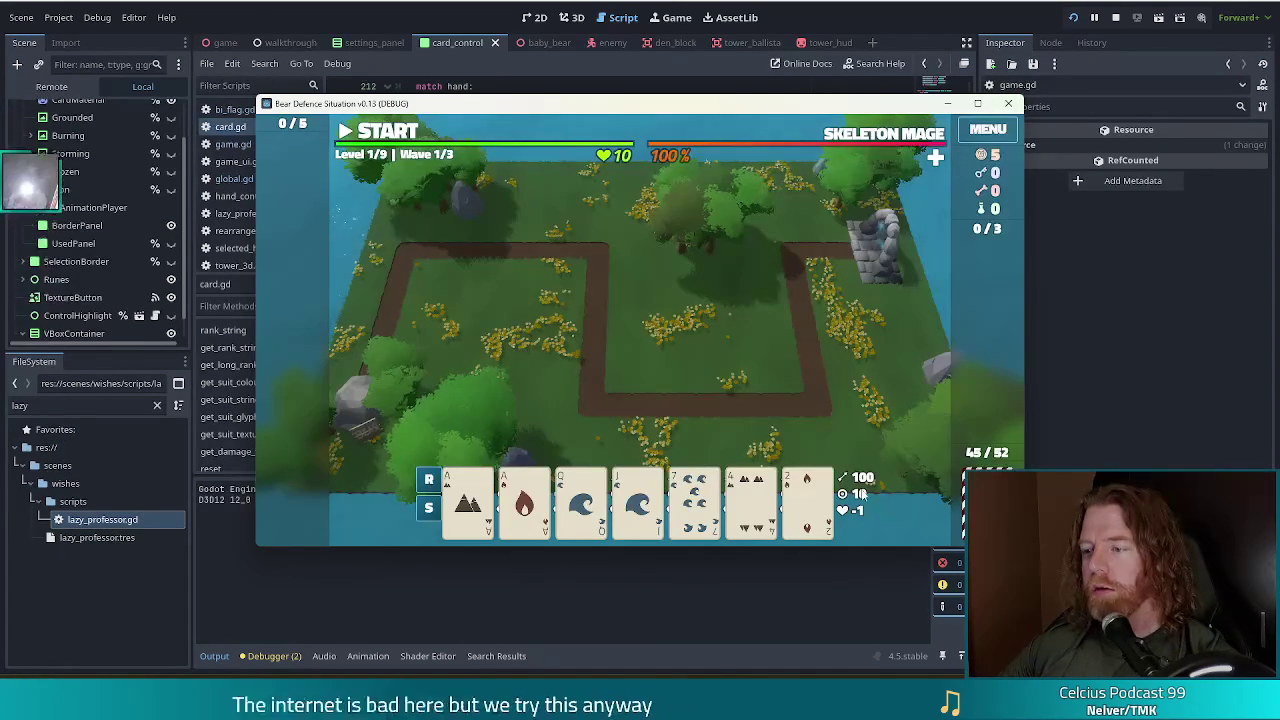
{"action": "left_click", "coordinate": [468, 40]}
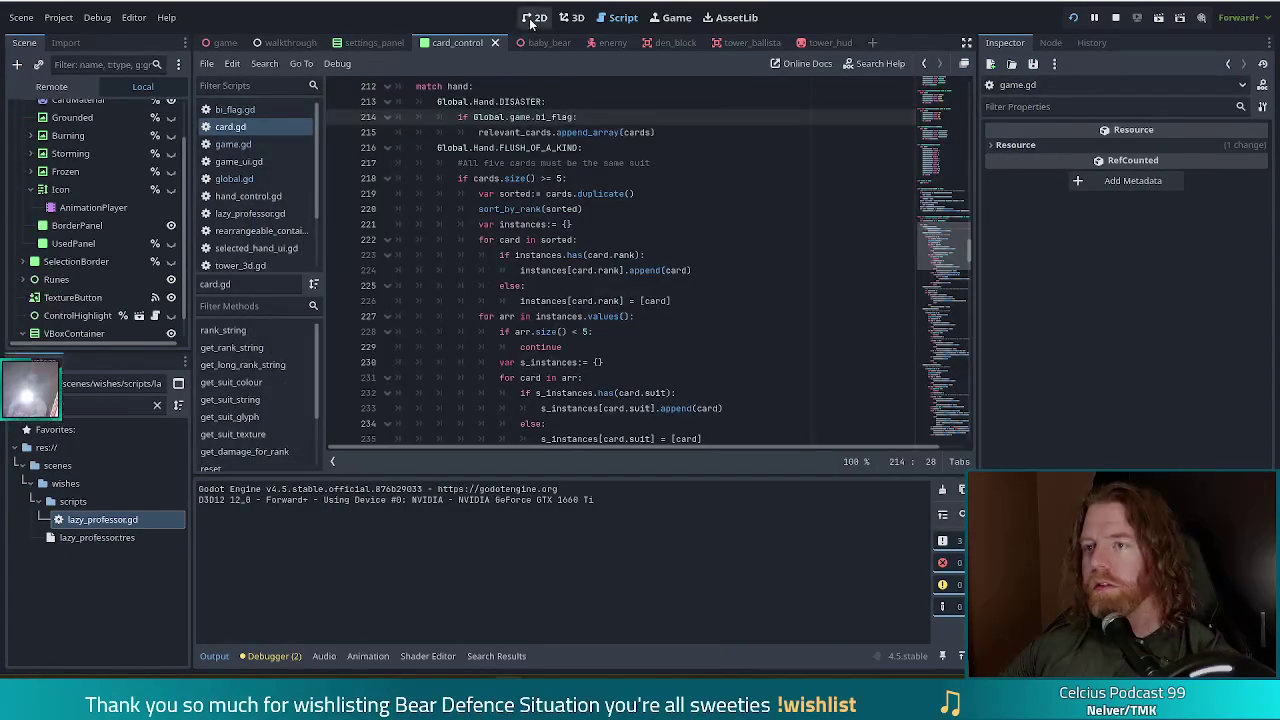
{"action": "key", "text": "ctrl+F1"}
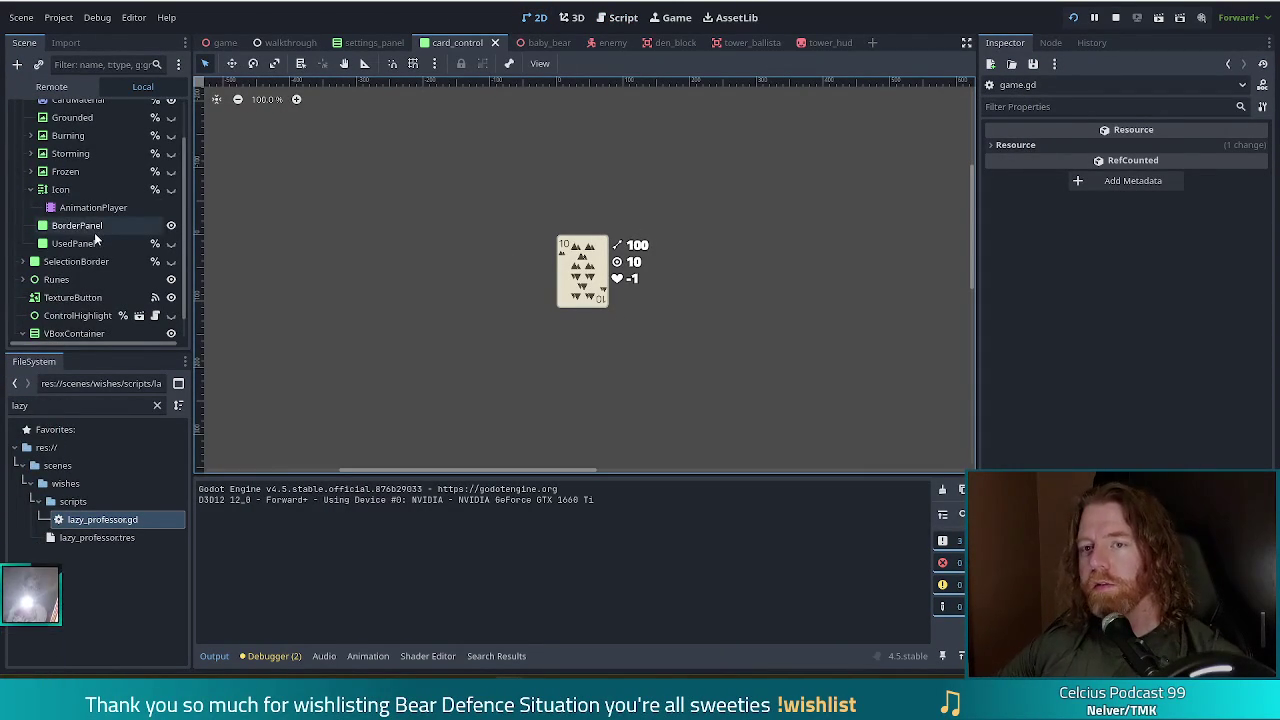
{"action": "scroll", "coordinate": [110, 270], "scroll_direction": "down", "scroll_amount": 1}
{"action": "key", "text": "F5"}
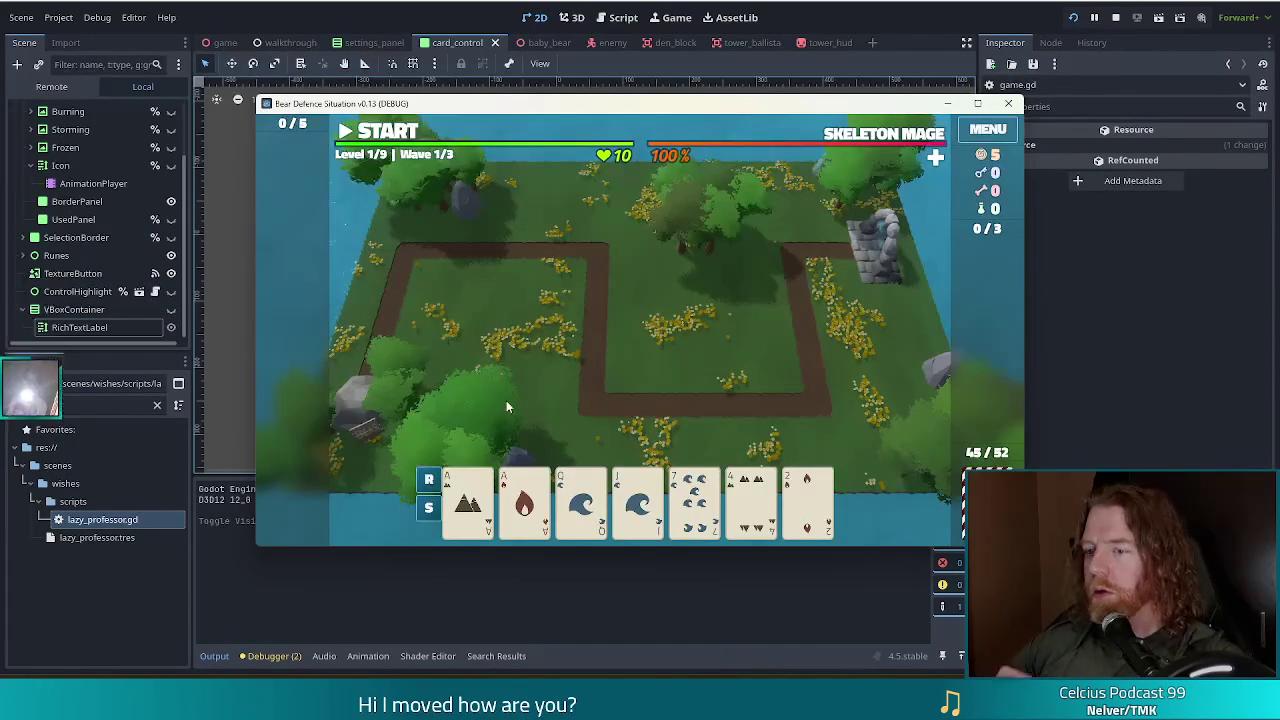
Pick a card to try building a Ballista Tower.
{"action": "mouse_move", "coordinate": [490, 513]}
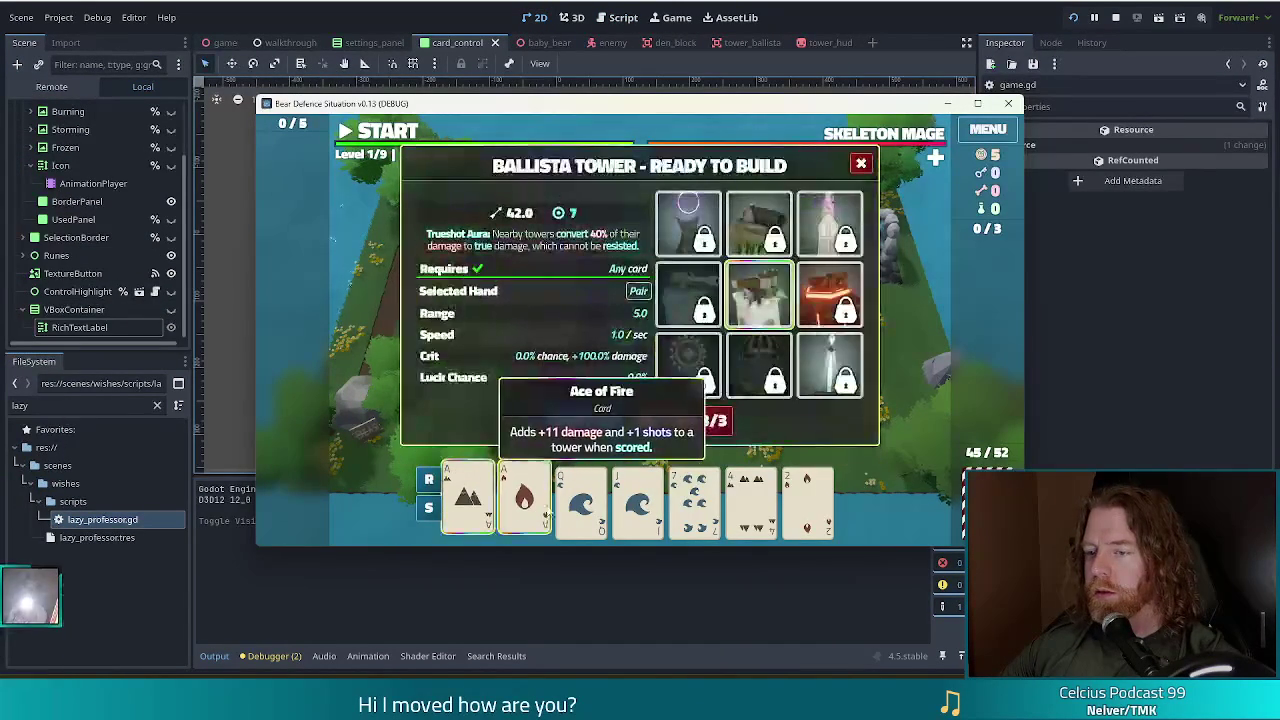
{"action": "left_click", "coordinate": [1075, 22]}
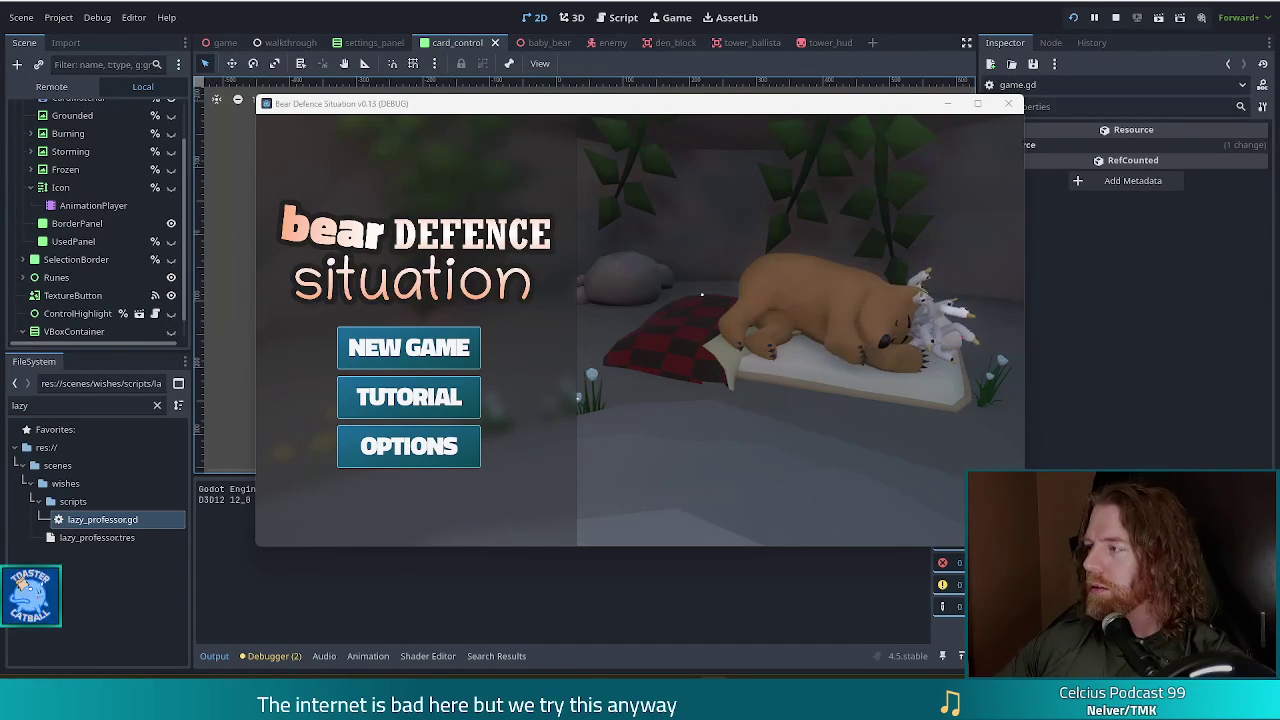
Move the game window left and start a NEW GAME at Level 1/9, Wave 1/3.
{"action": "left_click_drag", "start_coordinate": [737, 106], "coordinate": [689, 102]}
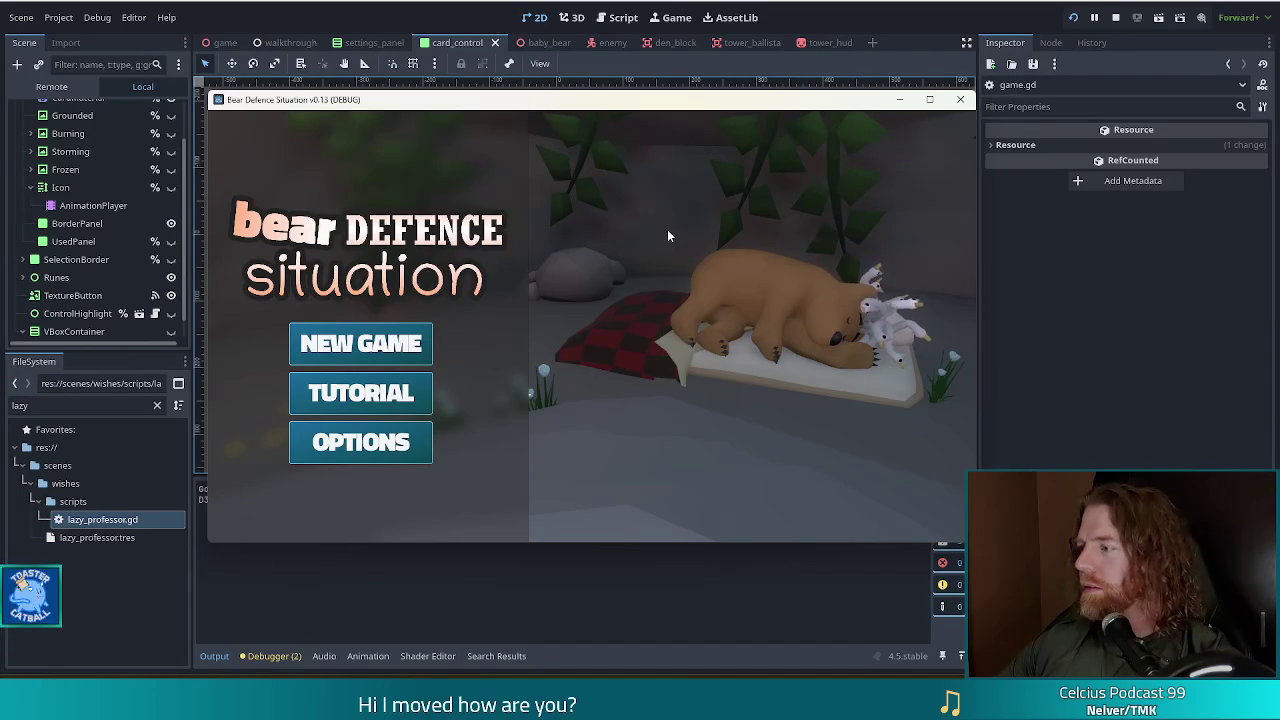
{"action": "left_click", "coordinate": [351, 326]}
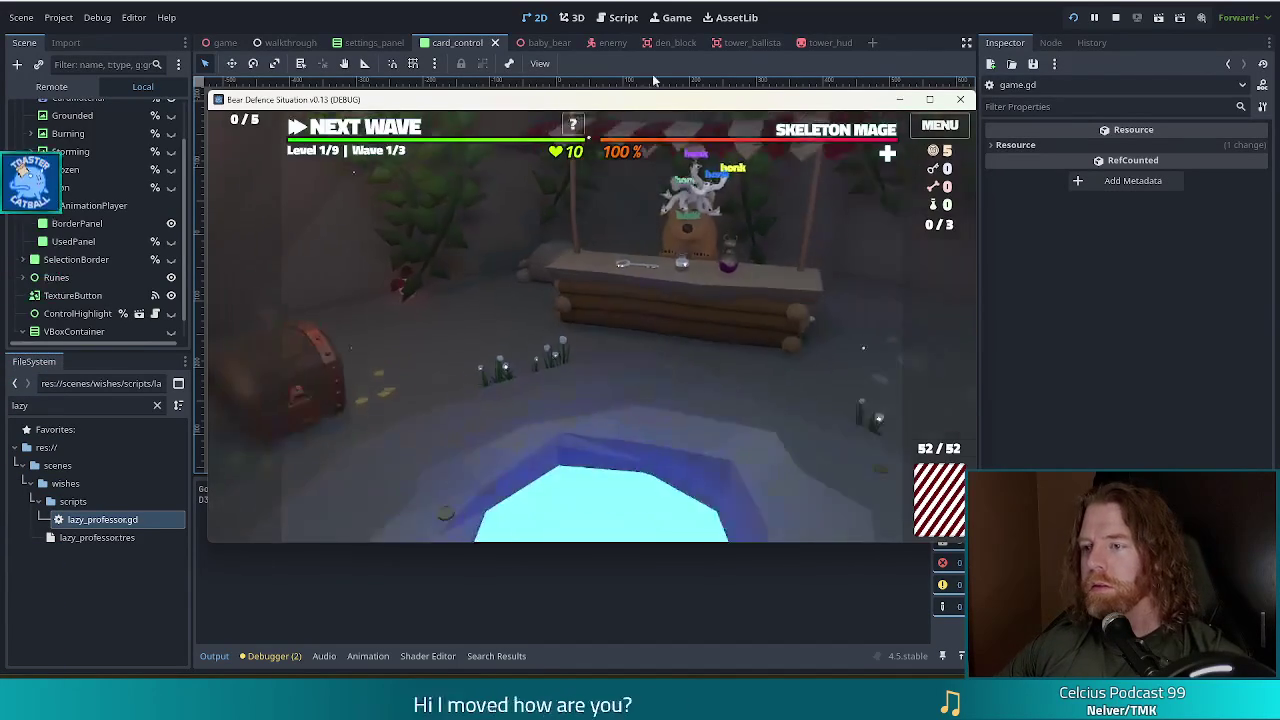
{"action": "mouse_move", "coordinate": [677, 118]}
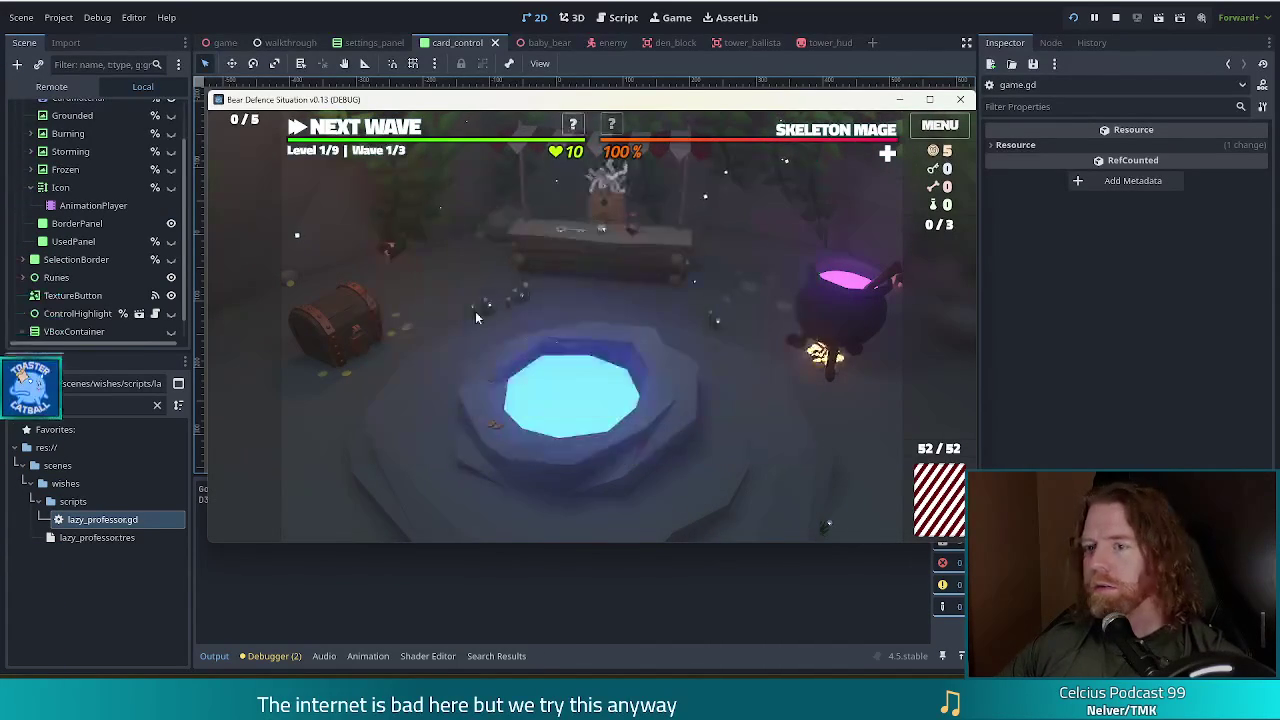
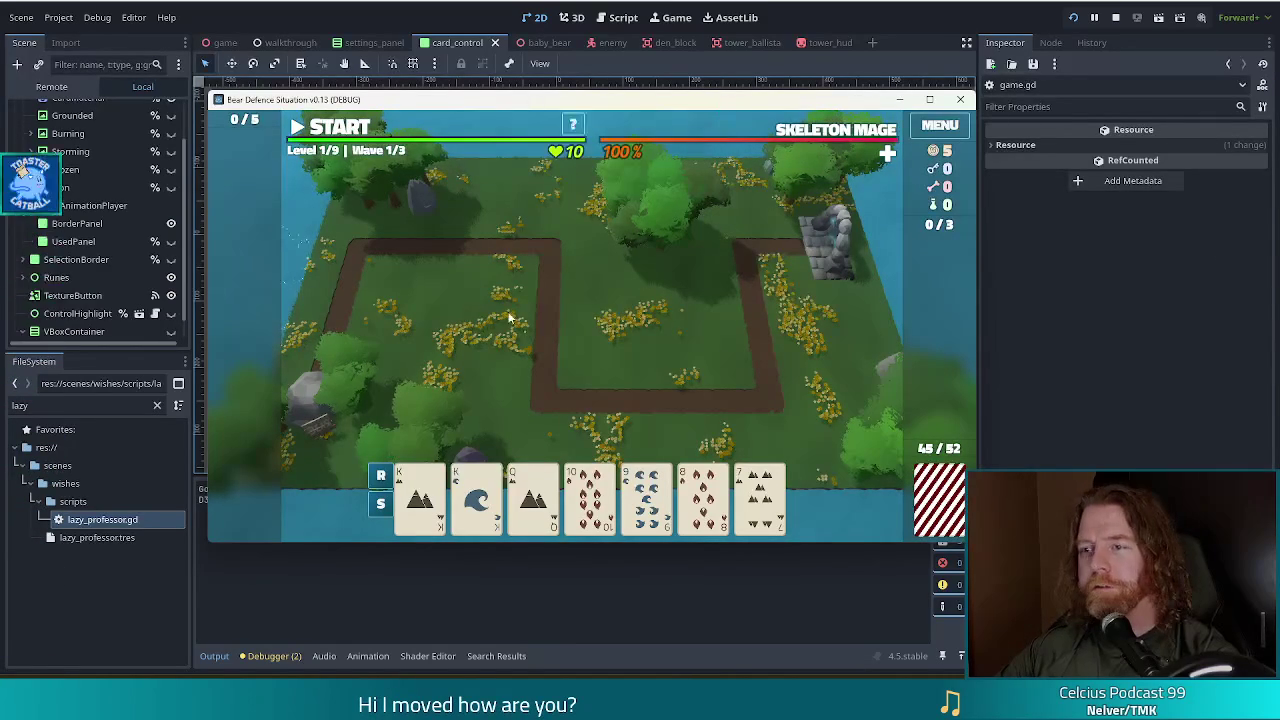
Select the King of Earth and King of Water, then deselect both to end the preview.
{"action": "left_click", "coordinate": [420, 500]}
{"action": "left_click", "coordinate": [476, 500]}
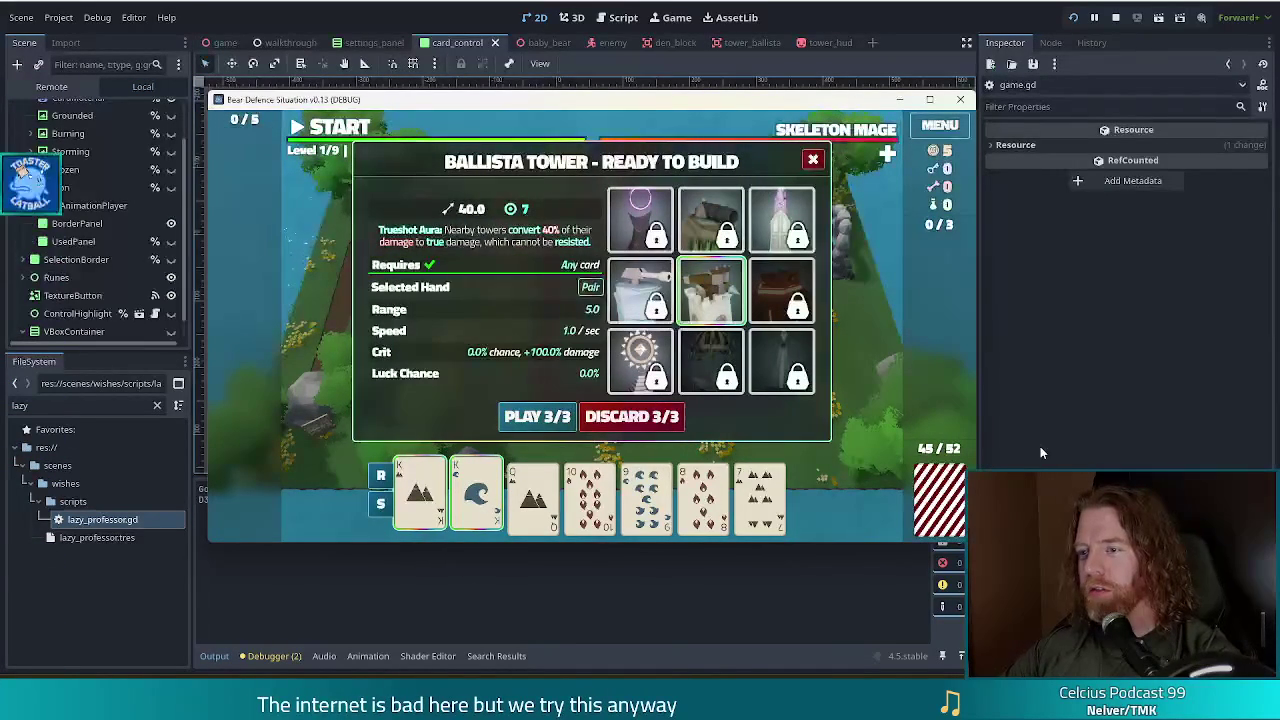
{"action": "left_click", "coordinate": [420, 495]}
{"action": "left_click", "coordinate": [458, 488]}
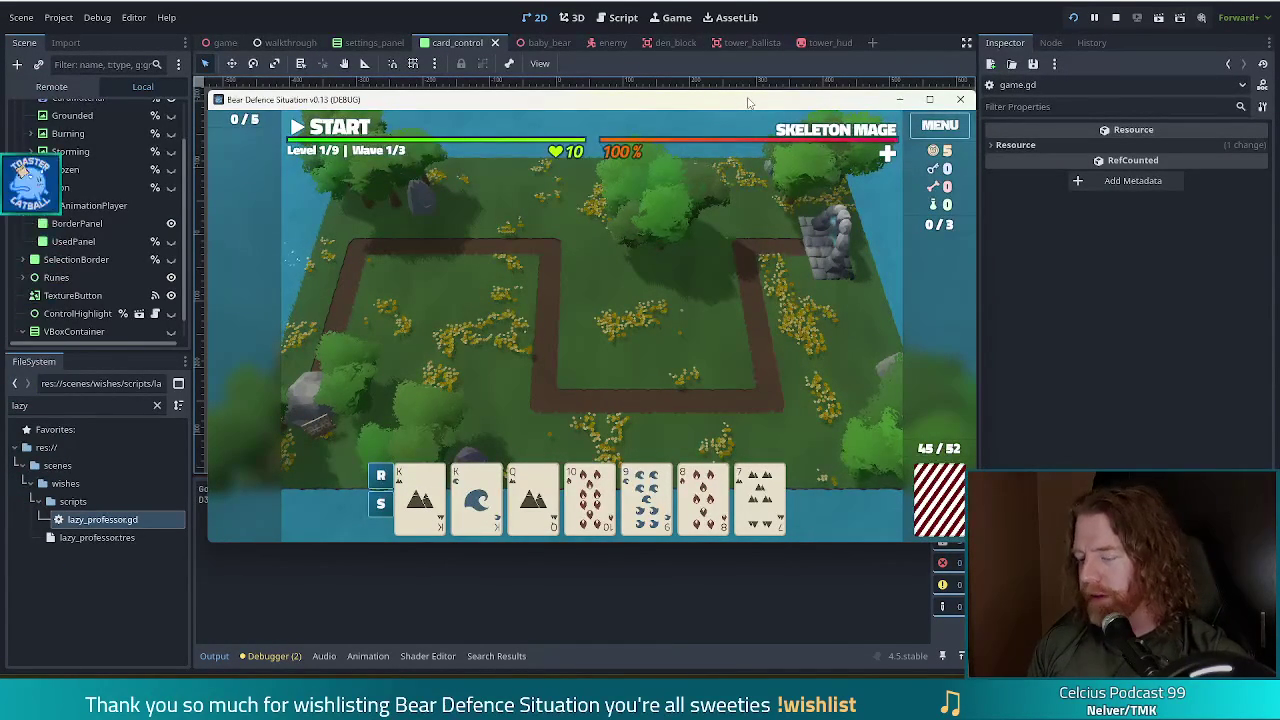
Run 'add_wish bi_flag' in the debug console to grant the Bi Flag wish.
{"action": "key", "text": "grave"}
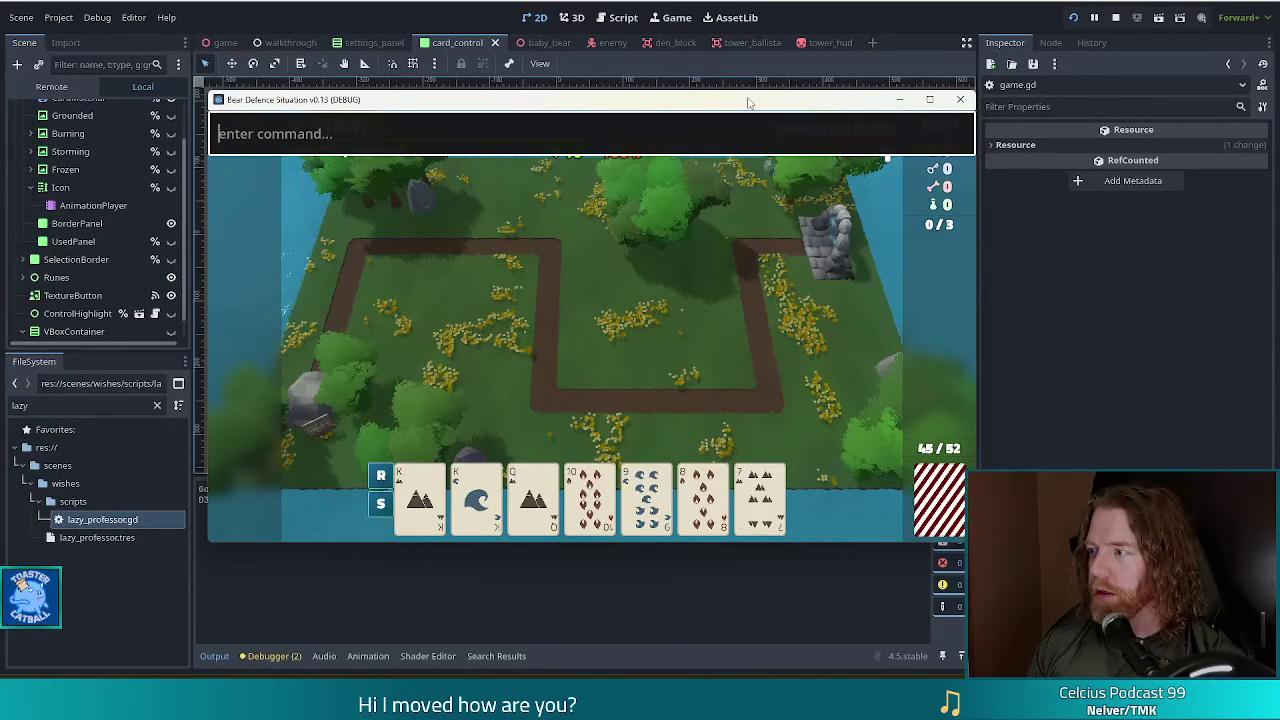
{"action": "type", "text": "add_wish bi_flag"}
{"action": "key", "text": "Return"}
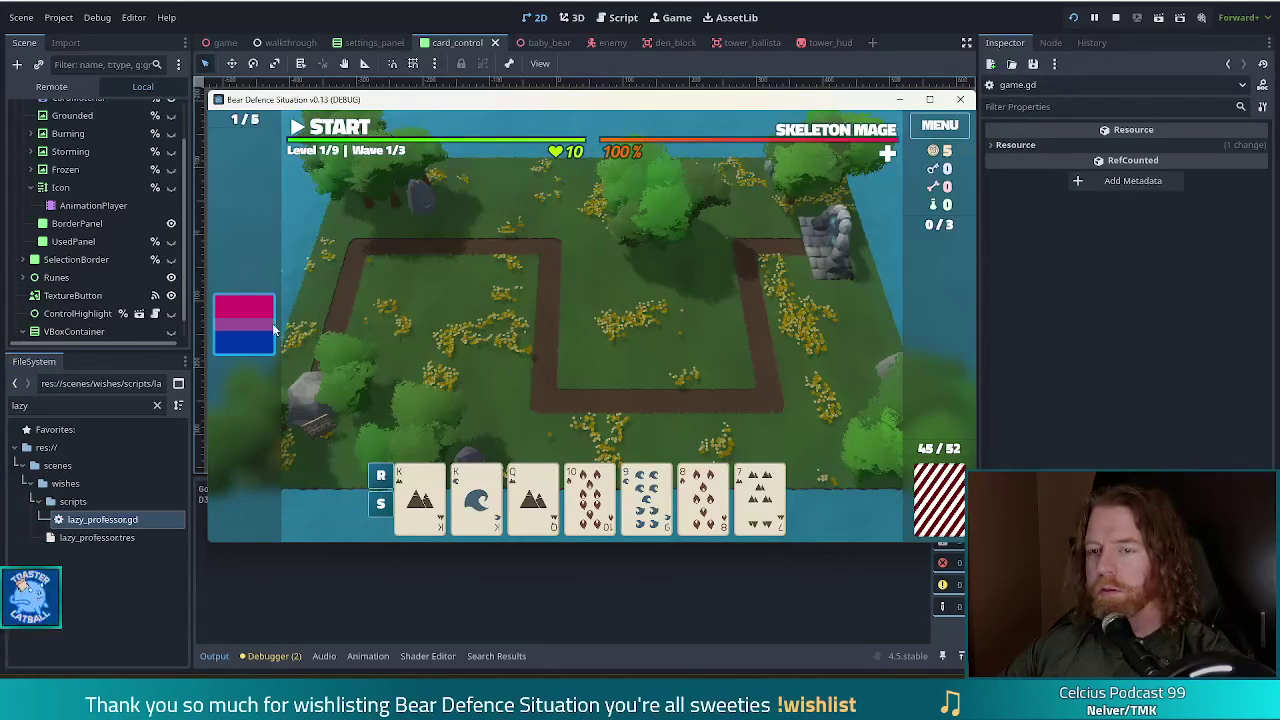
Select the King of Water, King of Earth, Queen, 10 and 9 as a Disaster hand.
{"action": "left_click", "coordinate": [481, 474]}
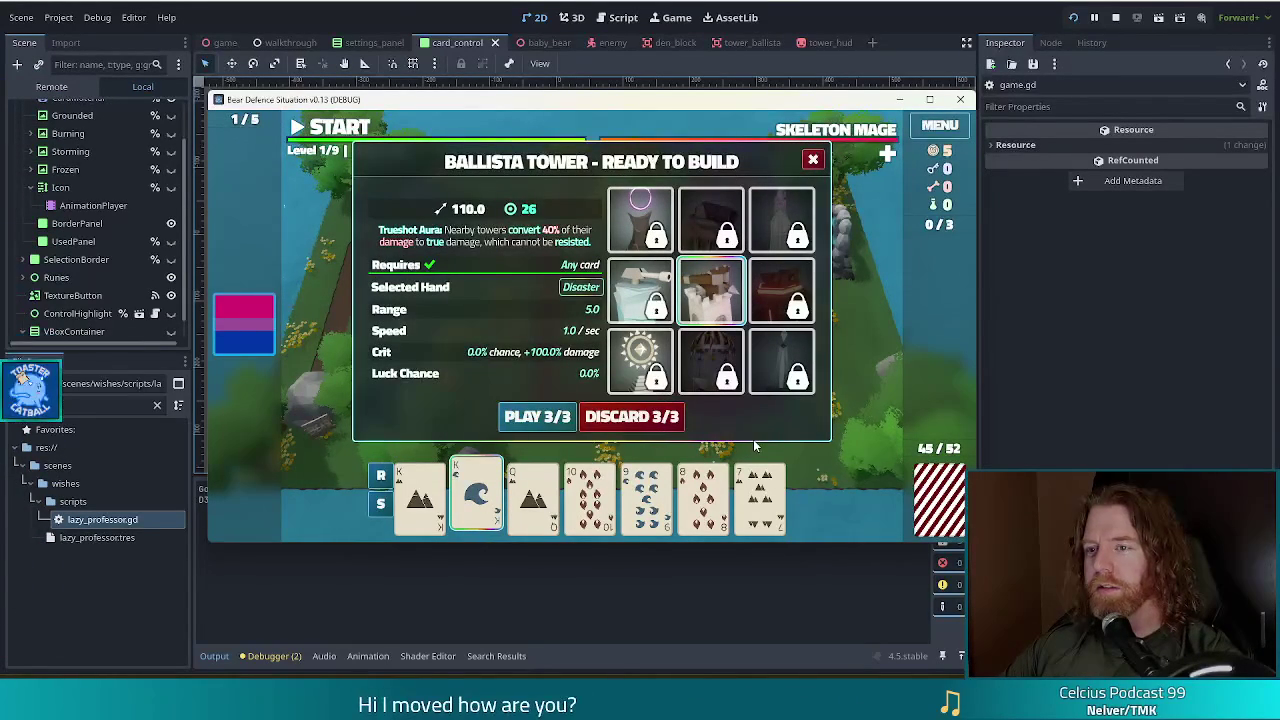
{"action": "left_click", "coordinate": [420, 492]}
{"action": "left_click", "coordinate": [533, 495]}
{"action": "left_click", "coordinate": [590, 495]}
{"action": "left_click", "coordinate": [646, 495]}
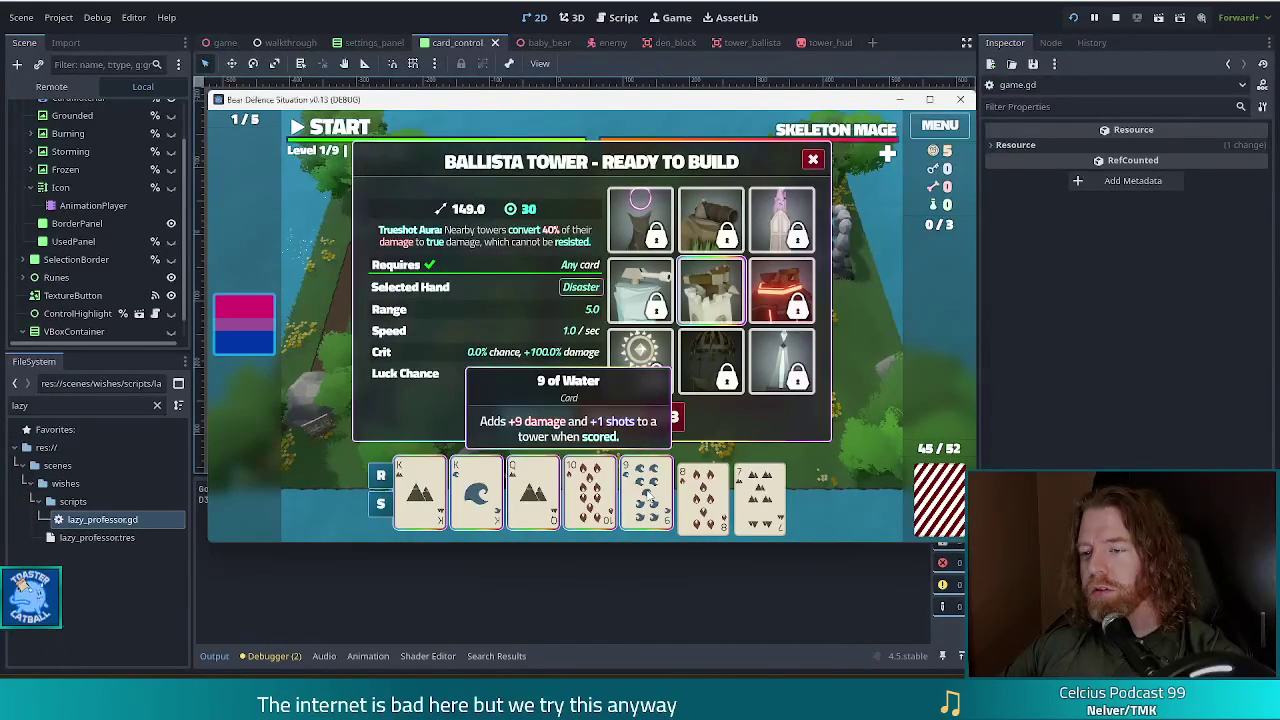
Reopen the Ballista Tower preview and play the Disaster hand.
{"action": "key", "text": "Escape"}
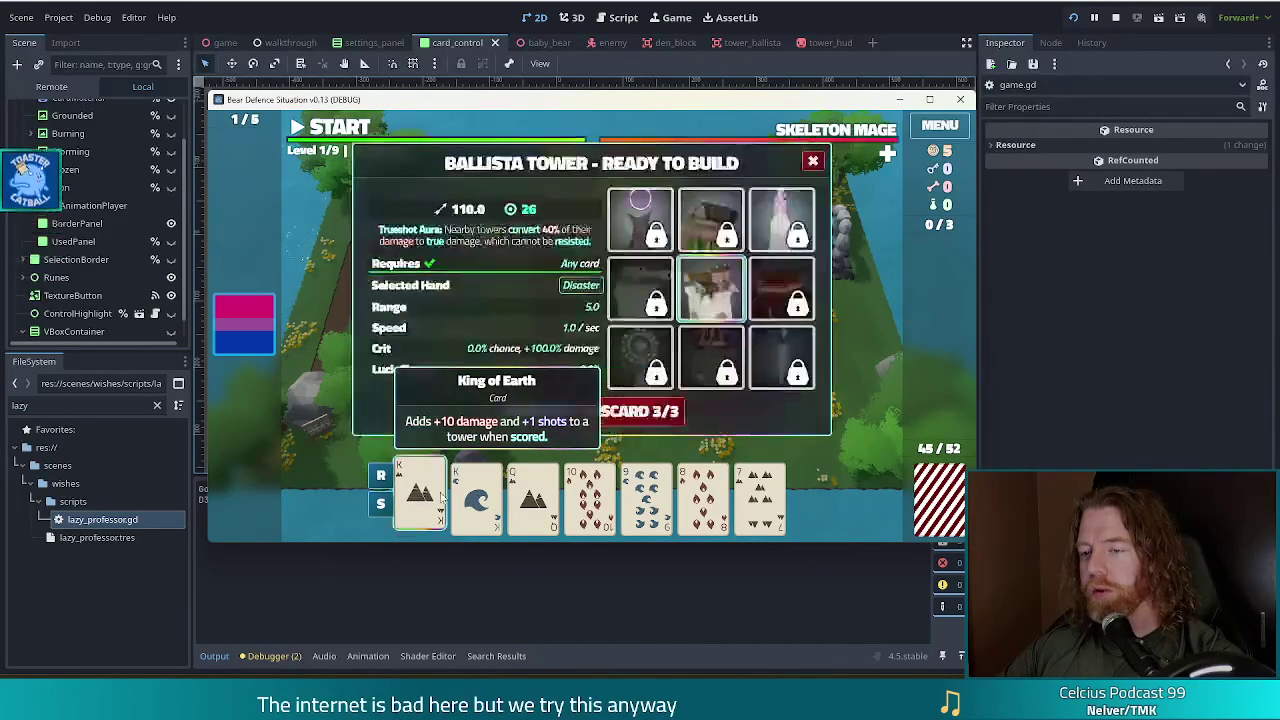
{"action": "left_click", "coordinate": [429, 497]}
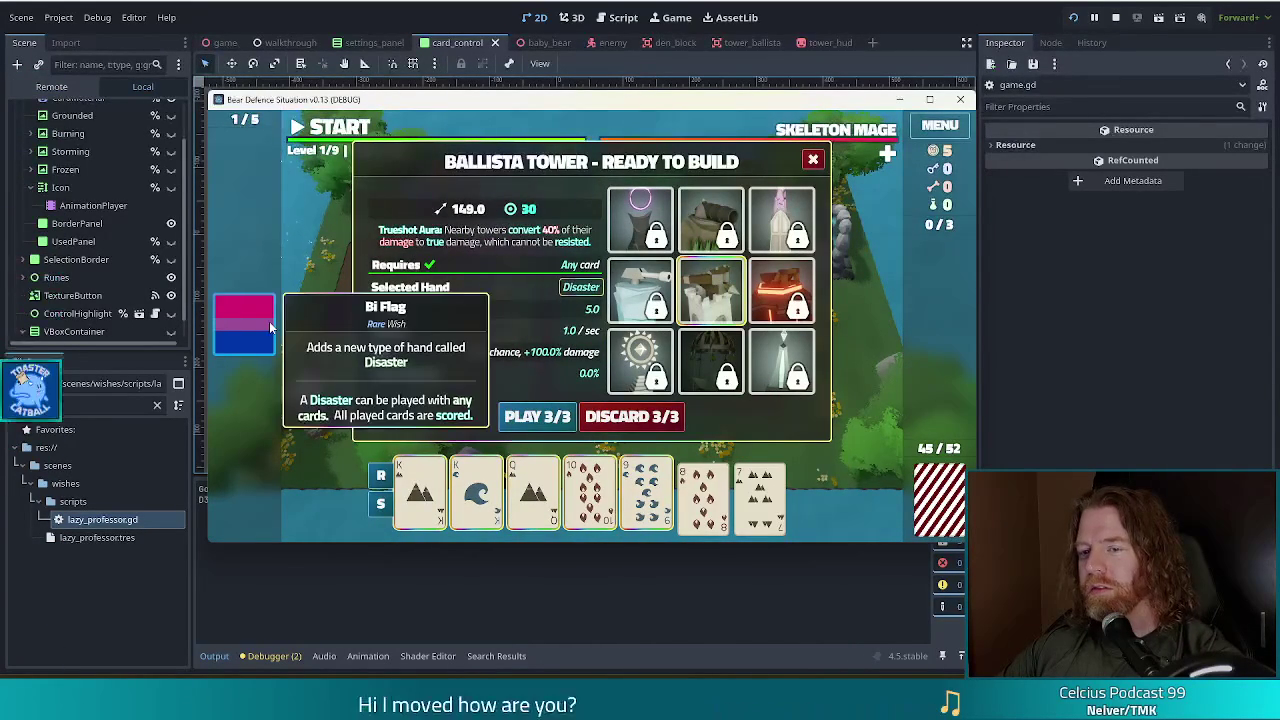
{"action": "left_click", "coordinate": [537, 416]}
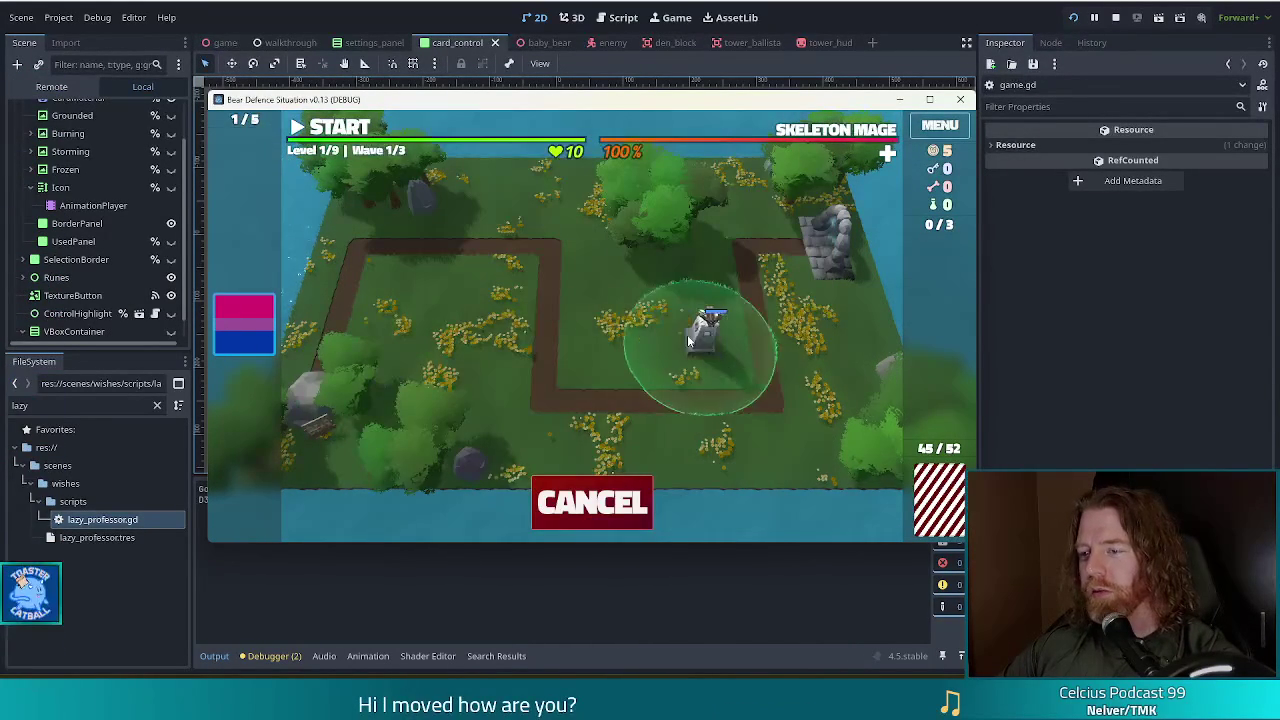
Place the ballista tower on the map, triggering the game.gd line 659 error.
{"action": "left_click", "coordinate": [705, 322]}
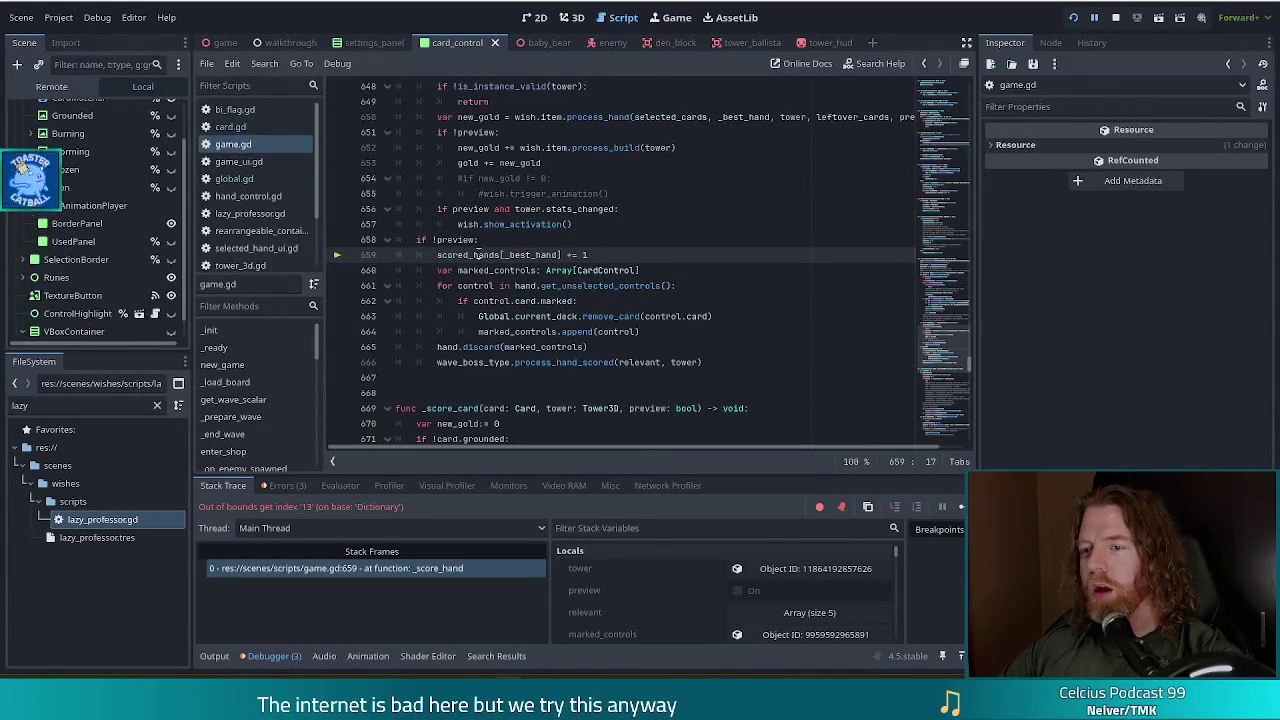
Jump from scored_hands on line 659 to its declaration at line 41.
{"action": "left_click", "coordinate": [531, 255]}
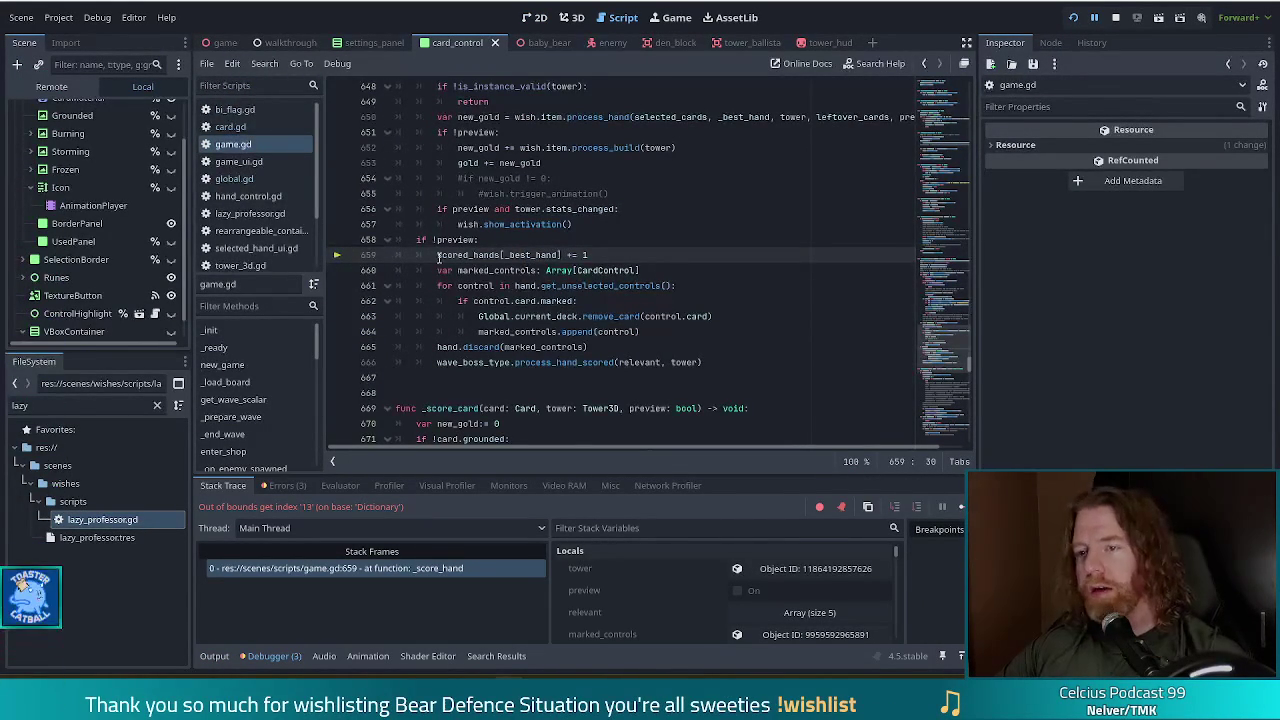
{"action": "left_click", "coordinate": [469, 257]}
{"action": "left_click", "coordinate": [469, 257], "text": "ctrl"}
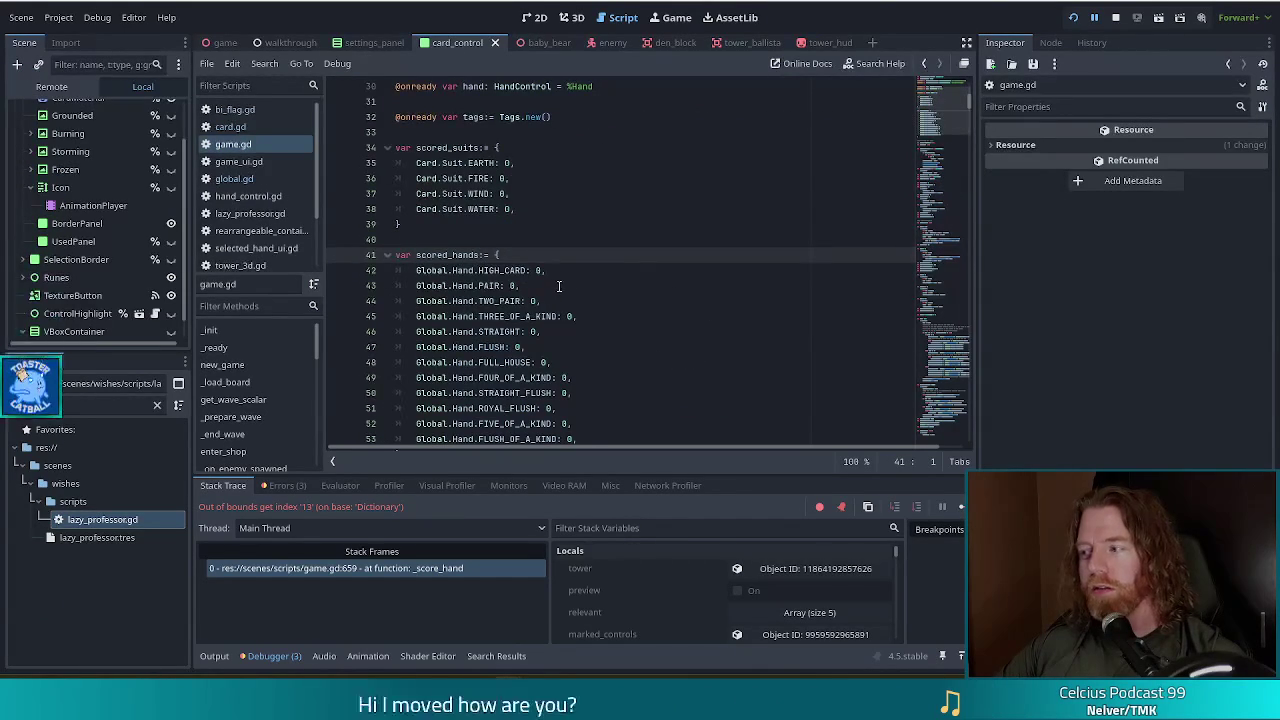
Add a comma and a new line after the FLUSH_OF_A_KIND entry in scored_hands.
{"action": "scroll", "coordinate": [575, 290], "scroll_direction": "down", "scroll_amount": 3}
{"action": "left_click", "coordinate": [593, 301]}
{"action": "left_click_drag", "start_coordinate": [593, 301], "coordinate": [599, 287]}
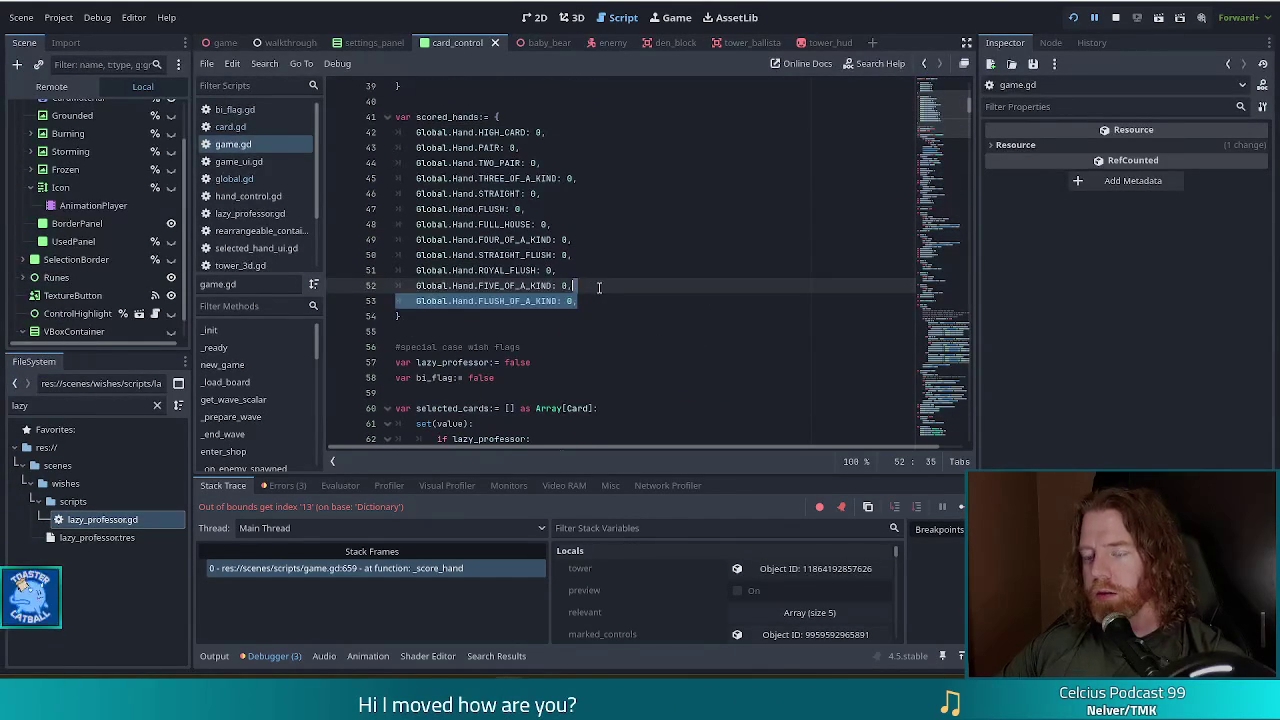
{"action": "key", "text": "Right"}
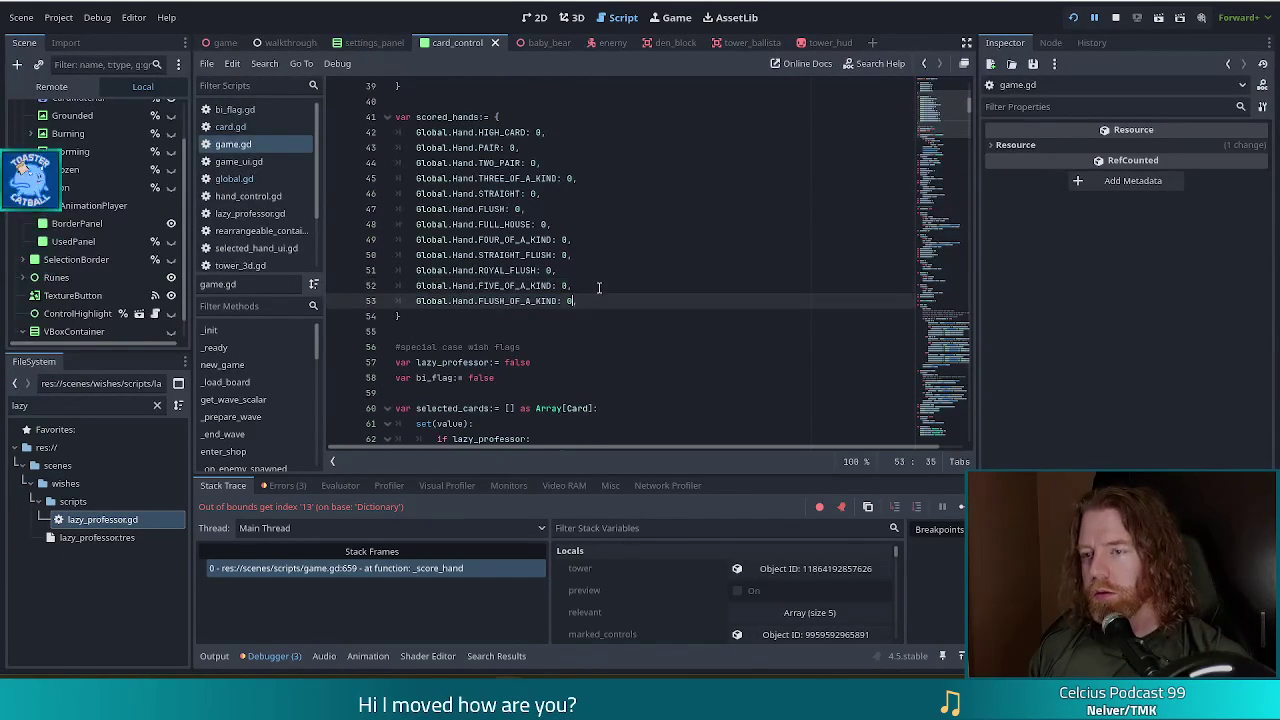
{"action": "type", "text": ","}
{"action": "key", "text": "Return"}
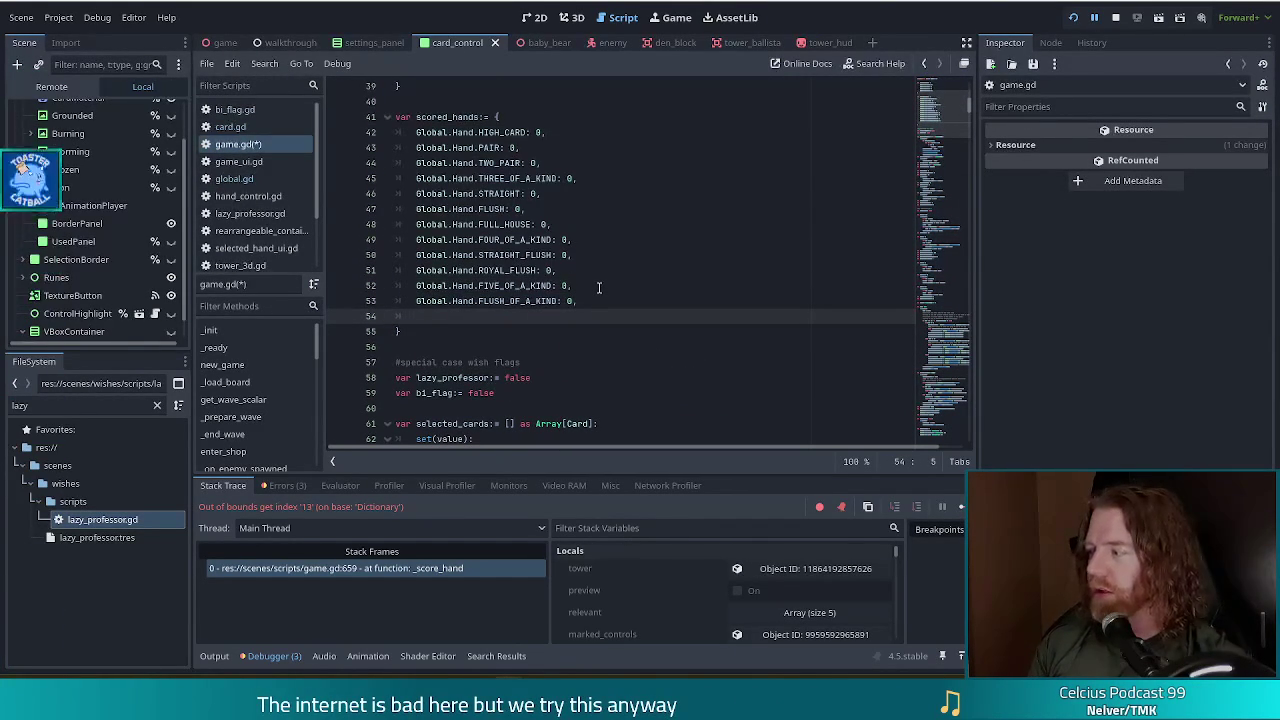
Enter 'Global.Hand.DISASTER: 0,', save game.gd and stop the running game.
{"action": "type", "text": "Global."}
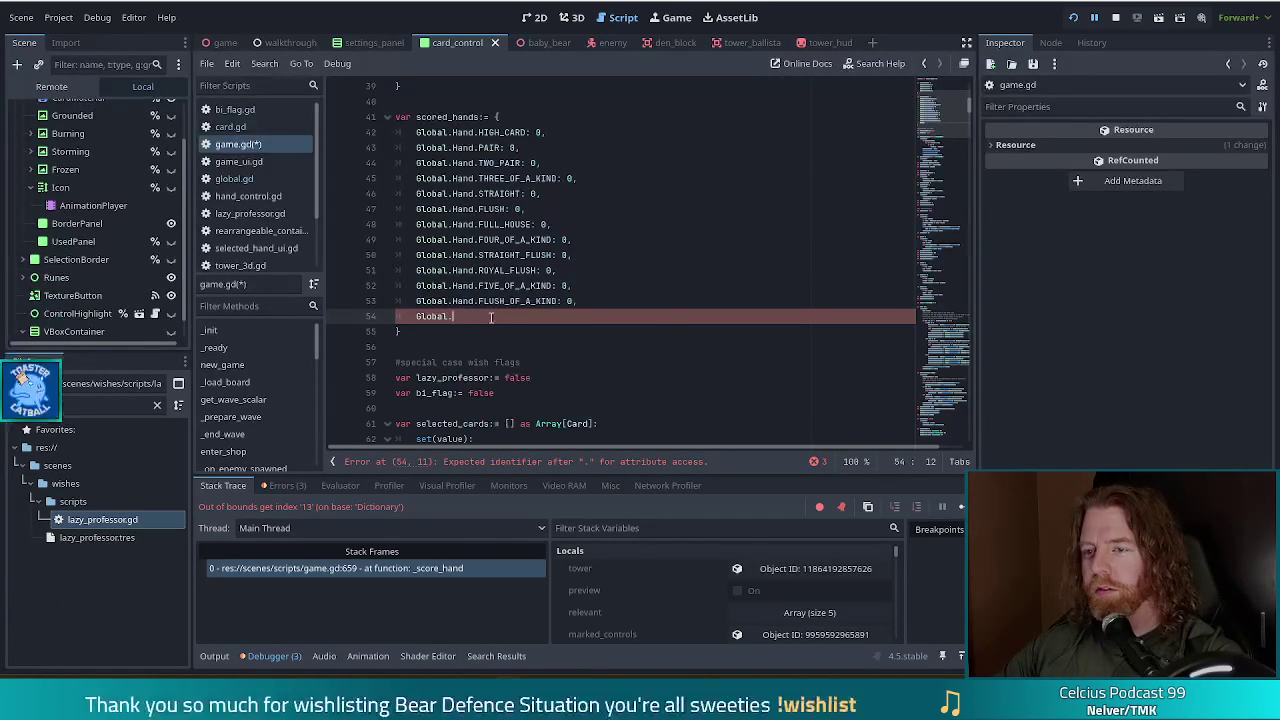
{"action": "type", "text": "Hand"}
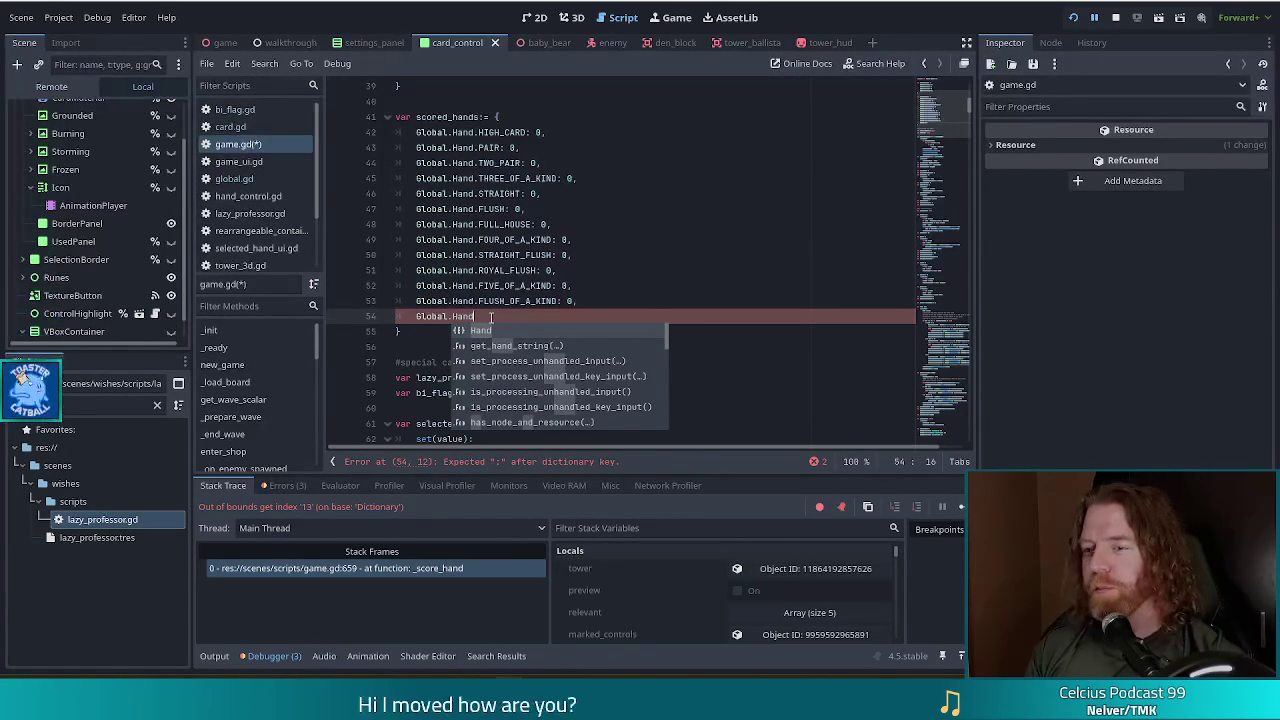
{"action": "type", "text": "."}
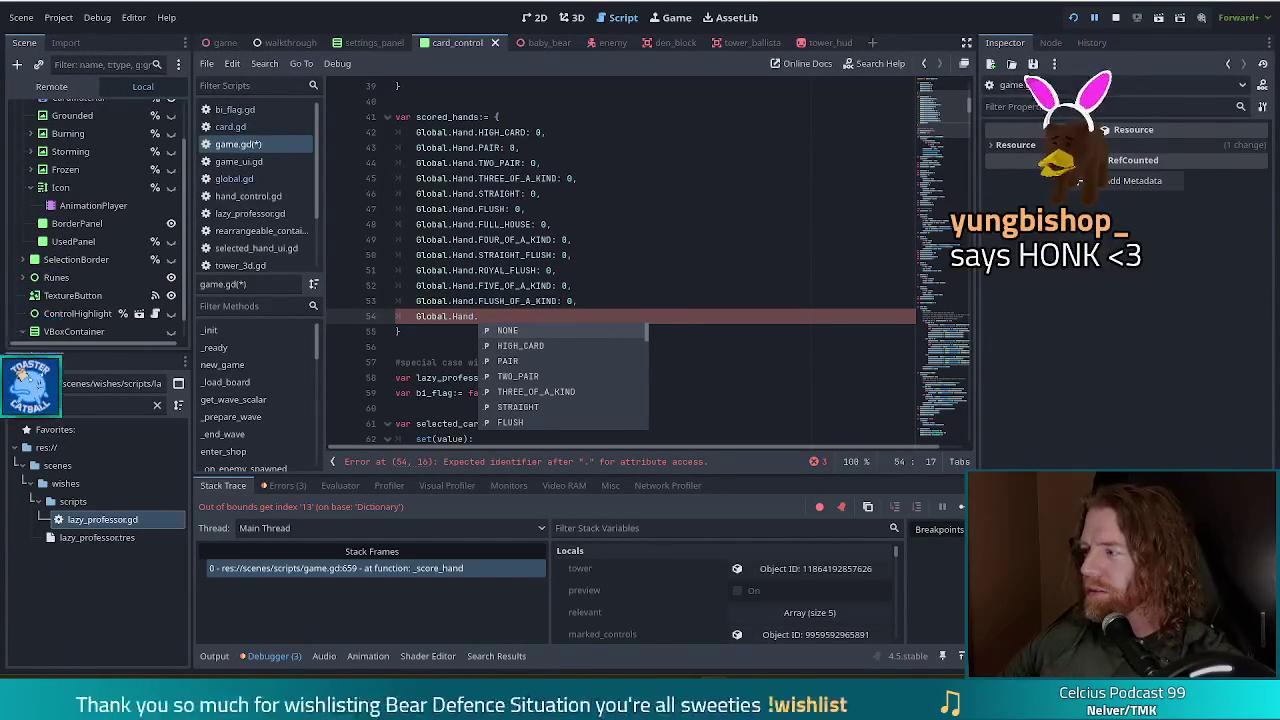
{"action": "left_click", "coordinate": [522, 317]}
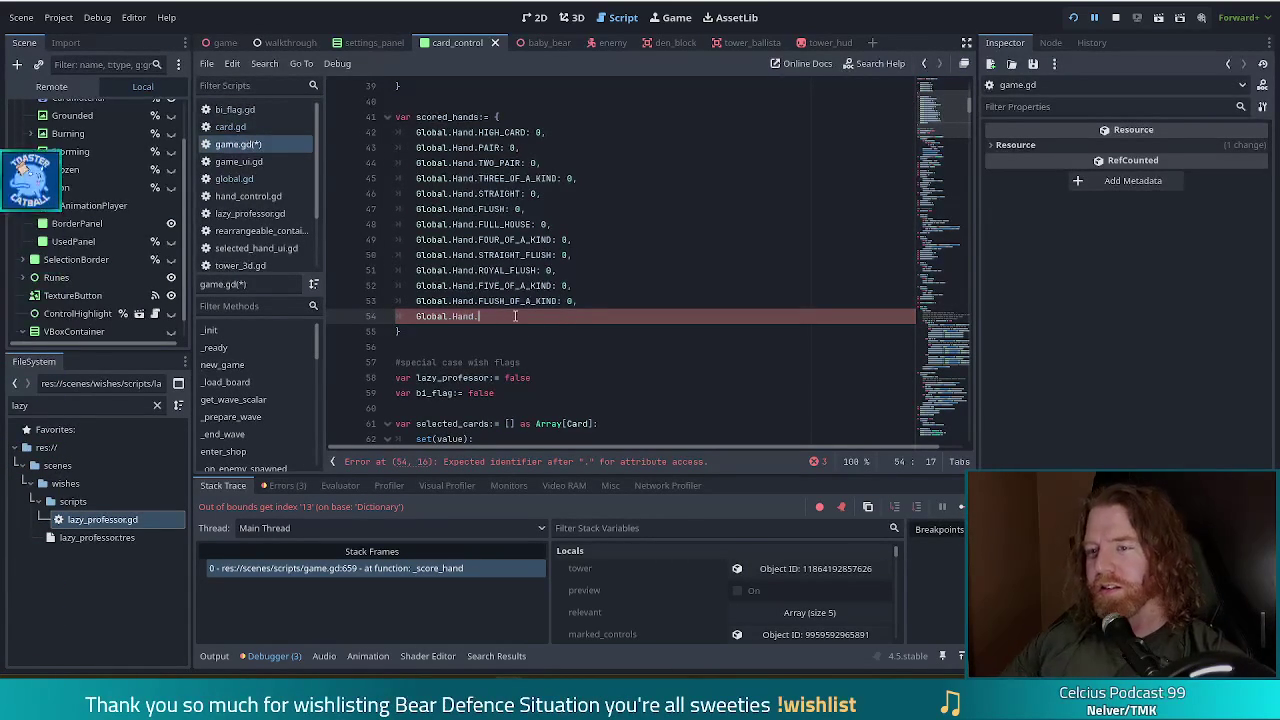
{"action": "key", "text": "ctrl+space"}
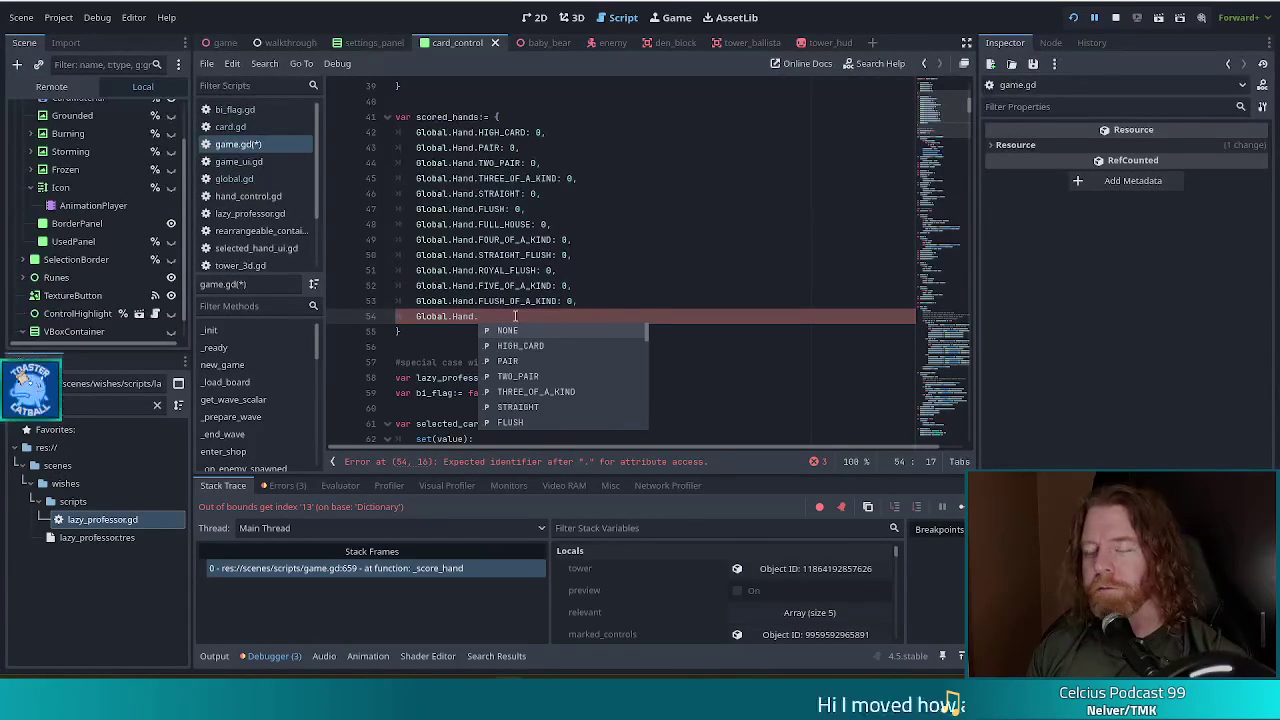
{"action": "type", "text": "DIS"}
{"action": "key", "text": "Return"}
{"action": "type", "text": ": 0,"}
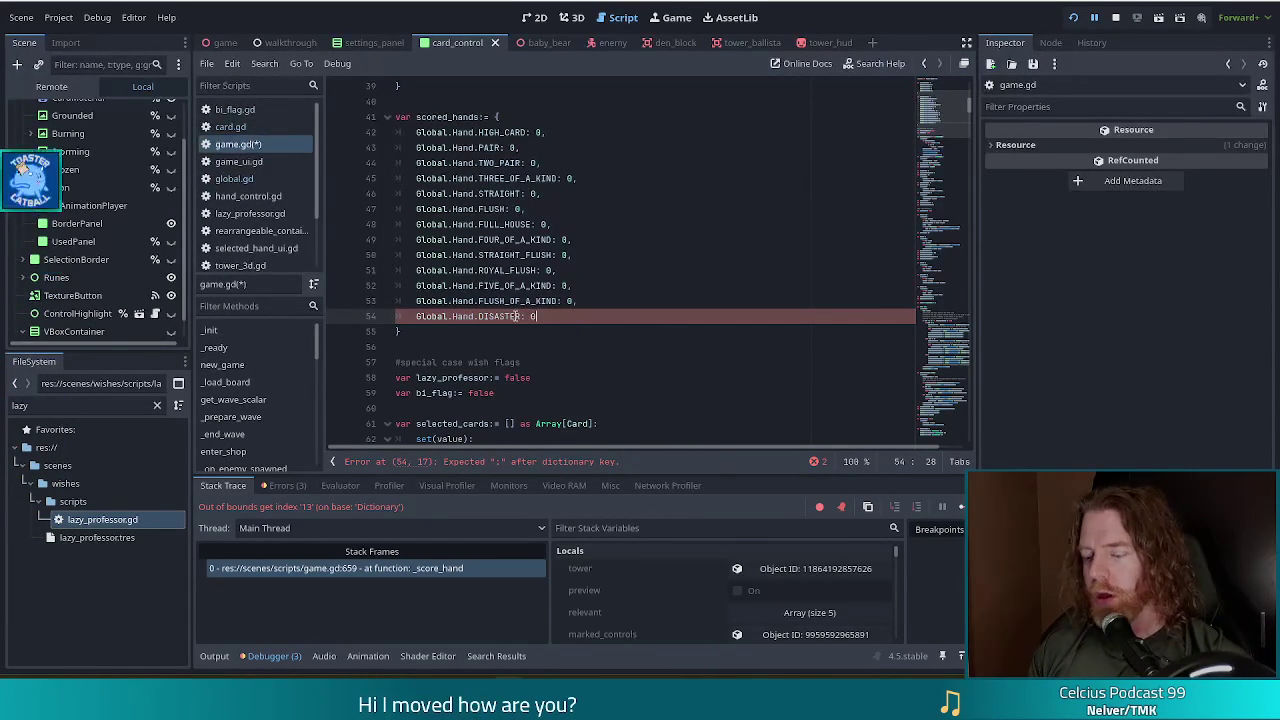
{"action": "key", "text": "ctrl+s"}
{"action": "left_click", "coordinate": [540, 240]}
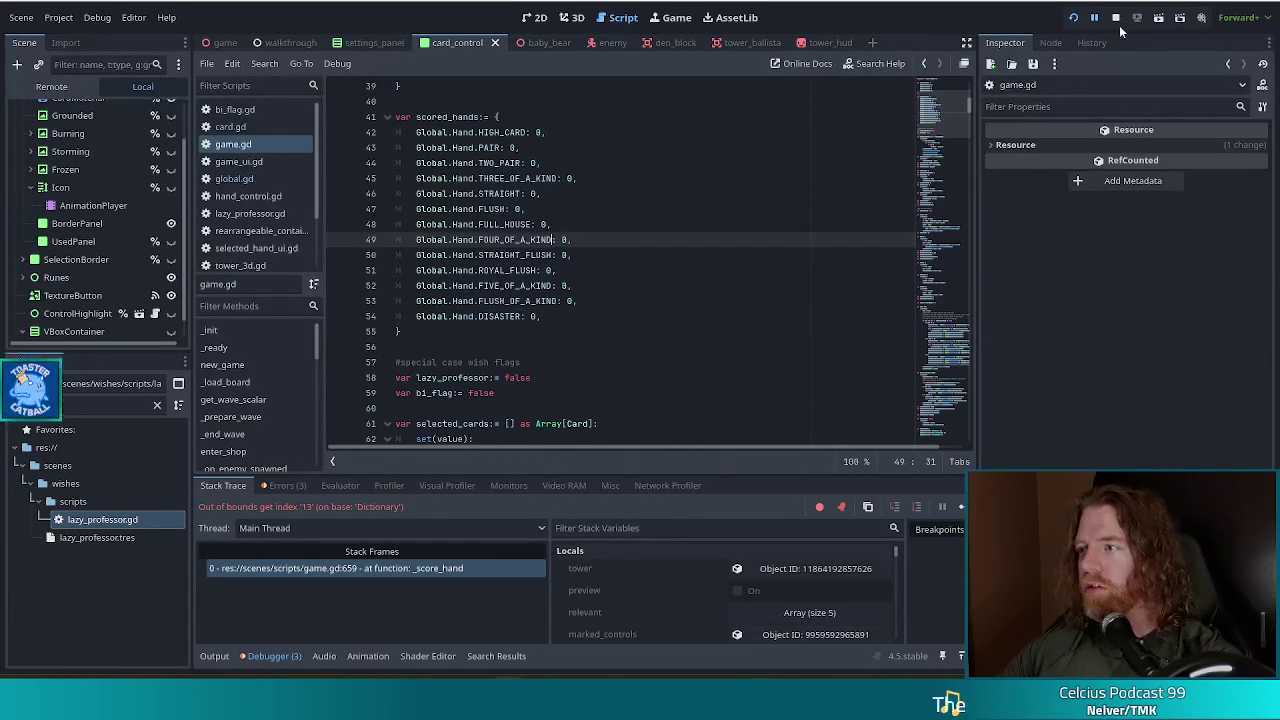
Rerun the game with F5, then return to line 52 of game.gd.
{"action": "key", "text": "F5"}
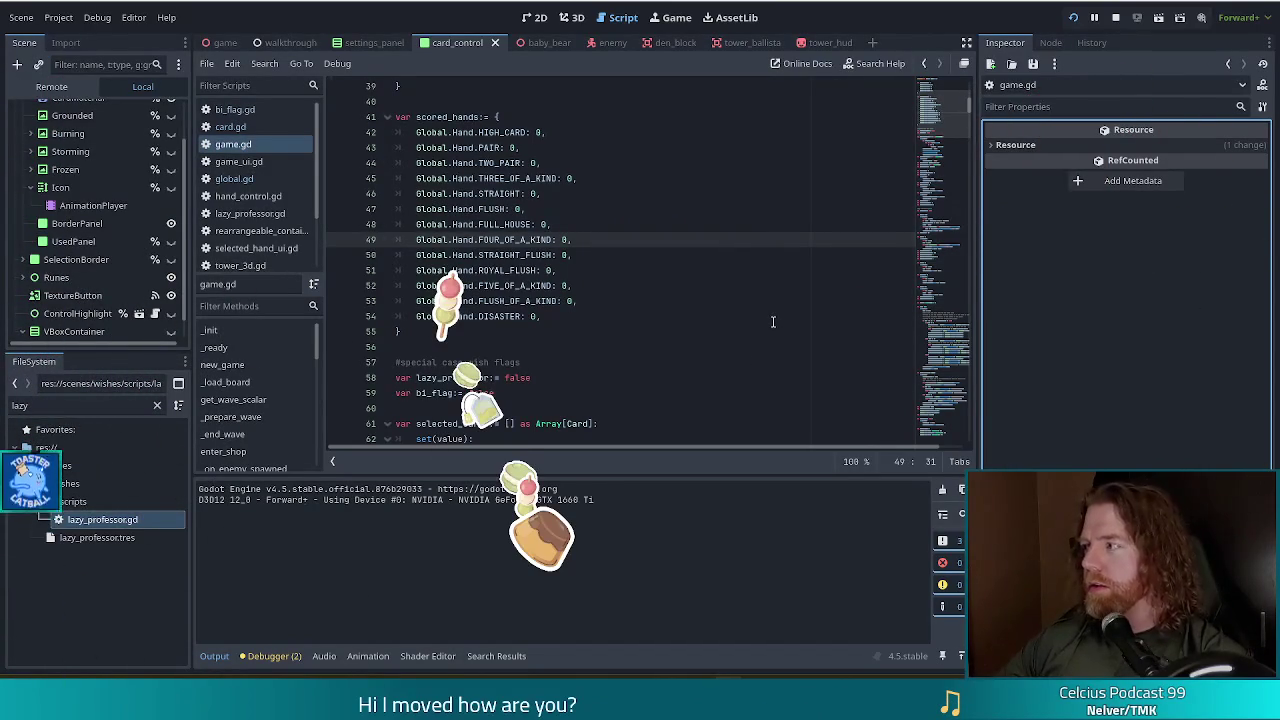
{"action": "left_click", "coordinate": [627, 289]}
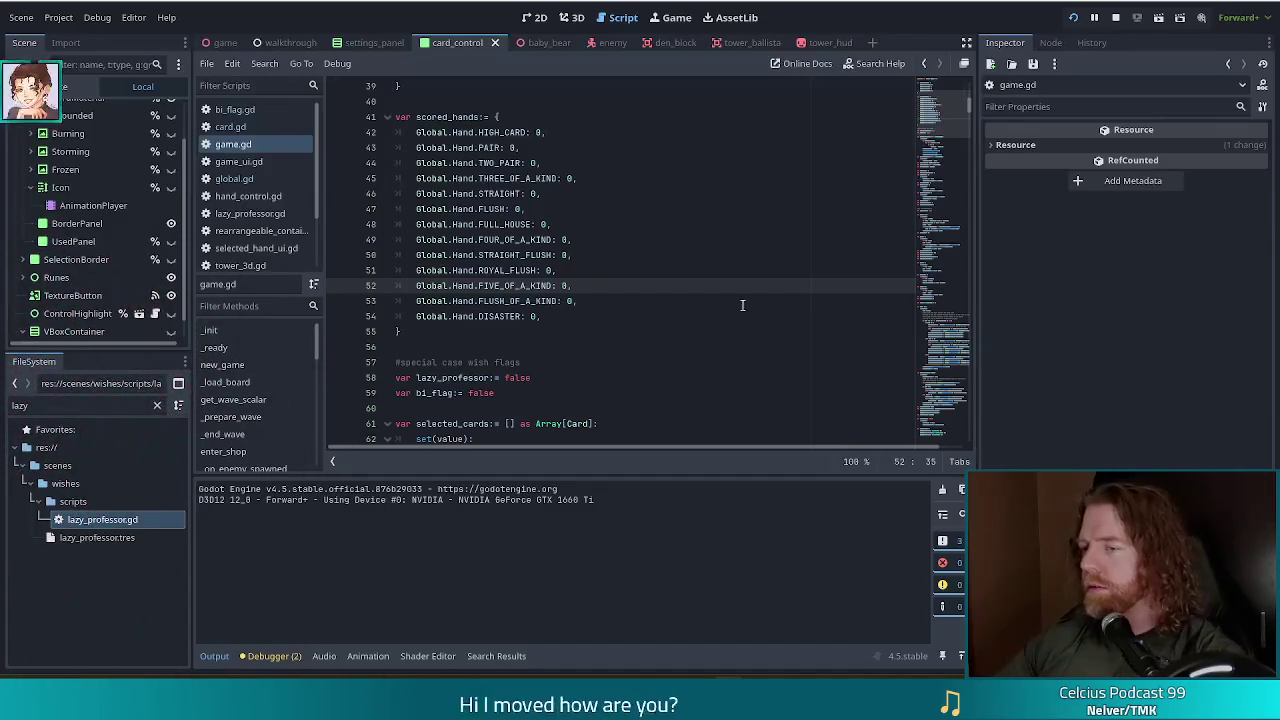
Check the end of the scored_hands dictionary, then relaunch the game via Run Project.
{"action": "left_click", "coordinate": [622, 303]}
{"action": "left_click", "coordinate": [572, 326]}
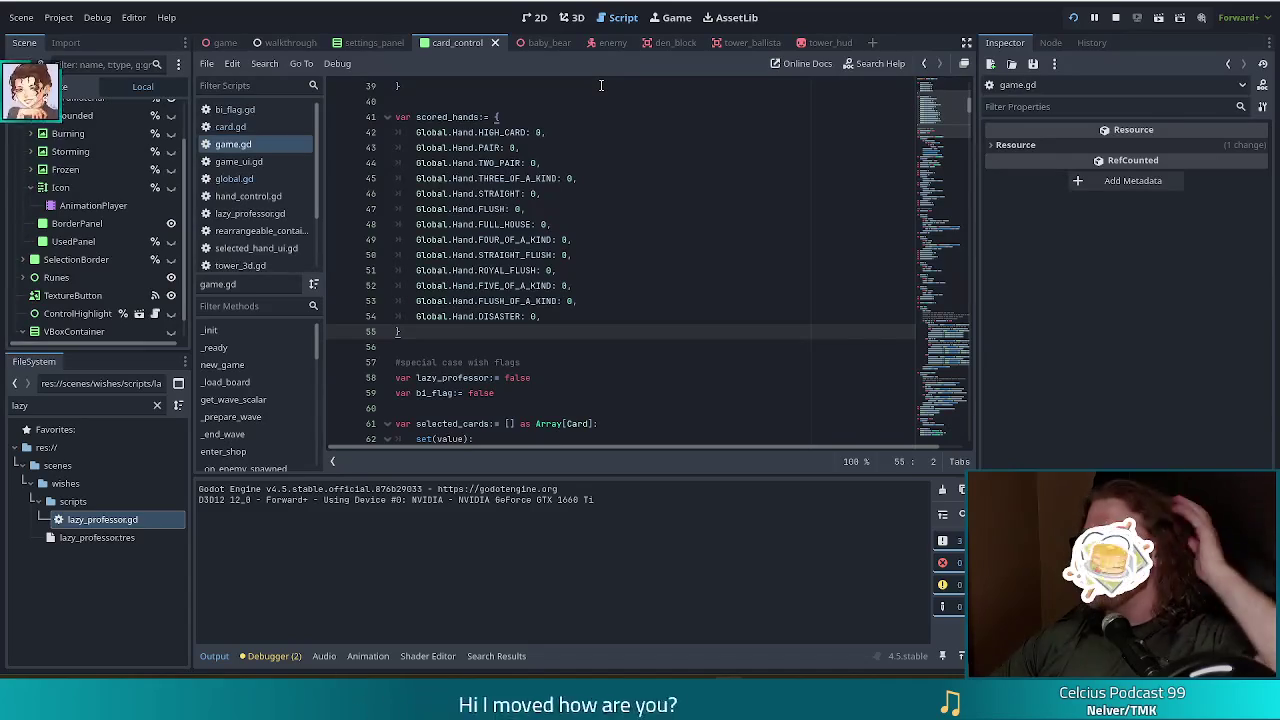
{"action": "left_click", "coordinate": [1073, 17]}
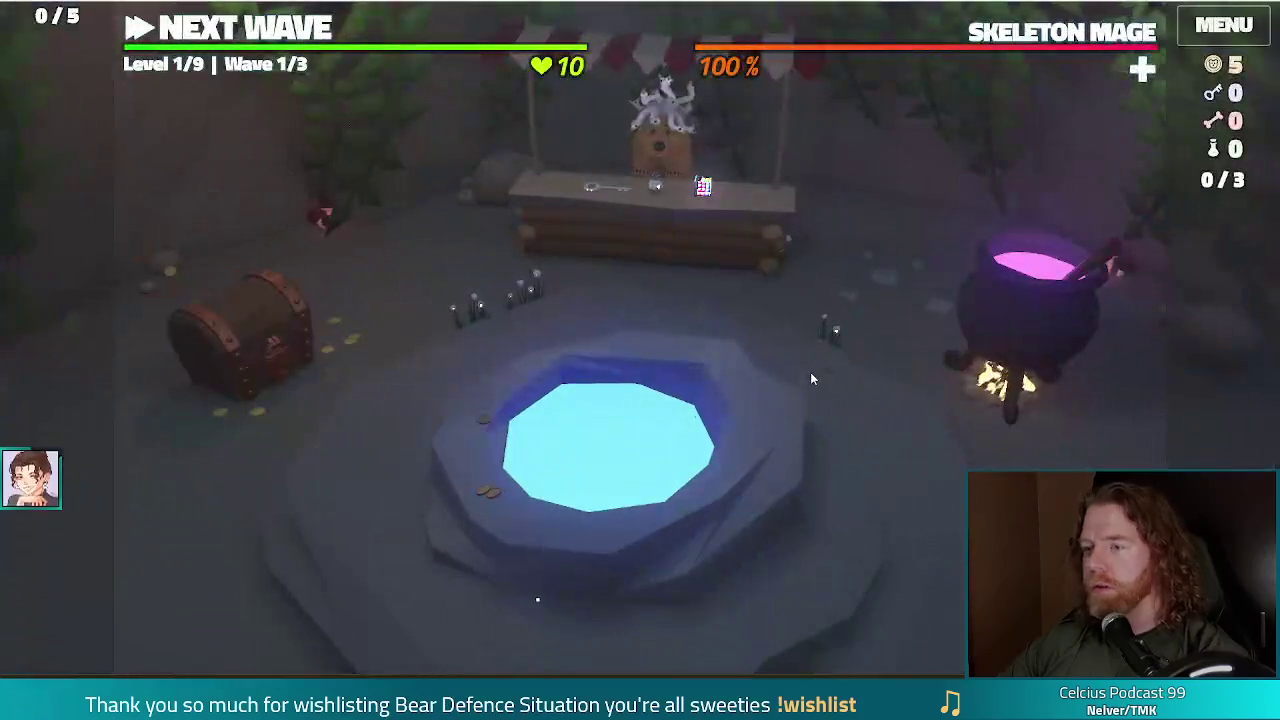
Run 'add_wish bi_flag' in the in-game console, raising the wish counter to 1/5.
{"action": "key", "text": "grave"}
{"action": "type", "text": "add_w"}
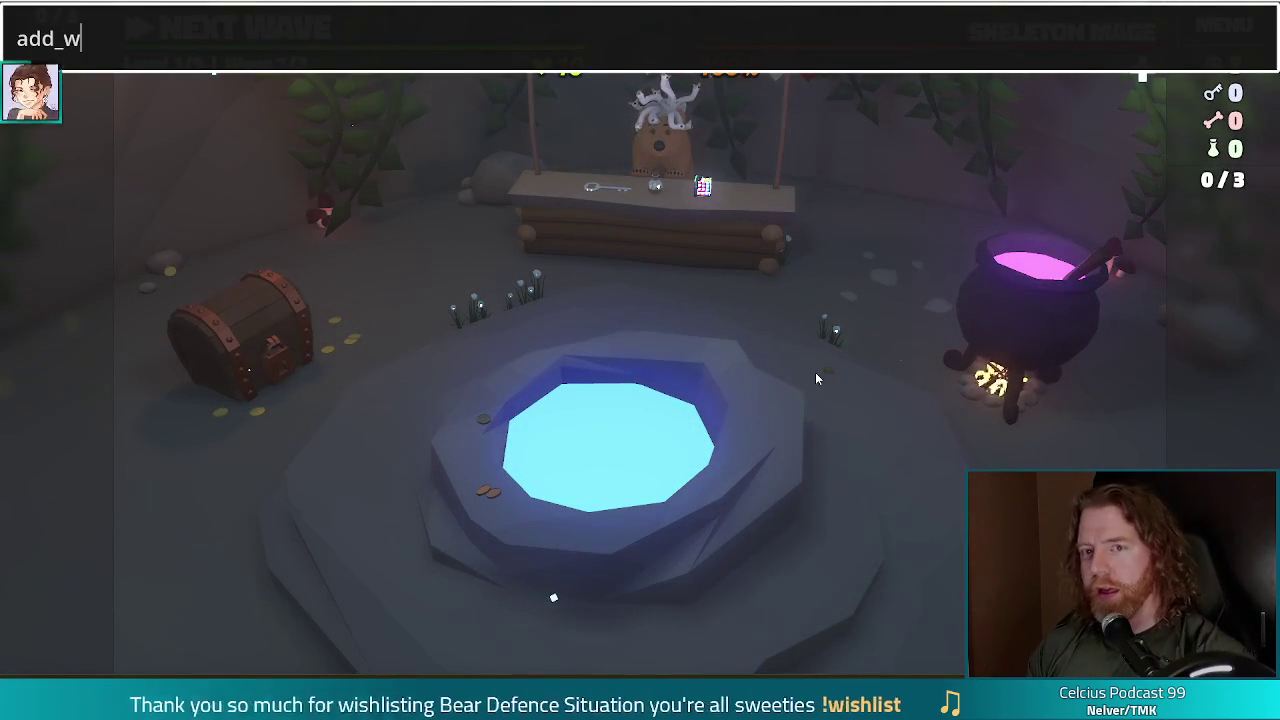
{"action": "type", "text": "ish bi_flag"}
{"action": "key", "text": "Return"}
{"action": "mouse_move", "coordinate": [66, 348]}
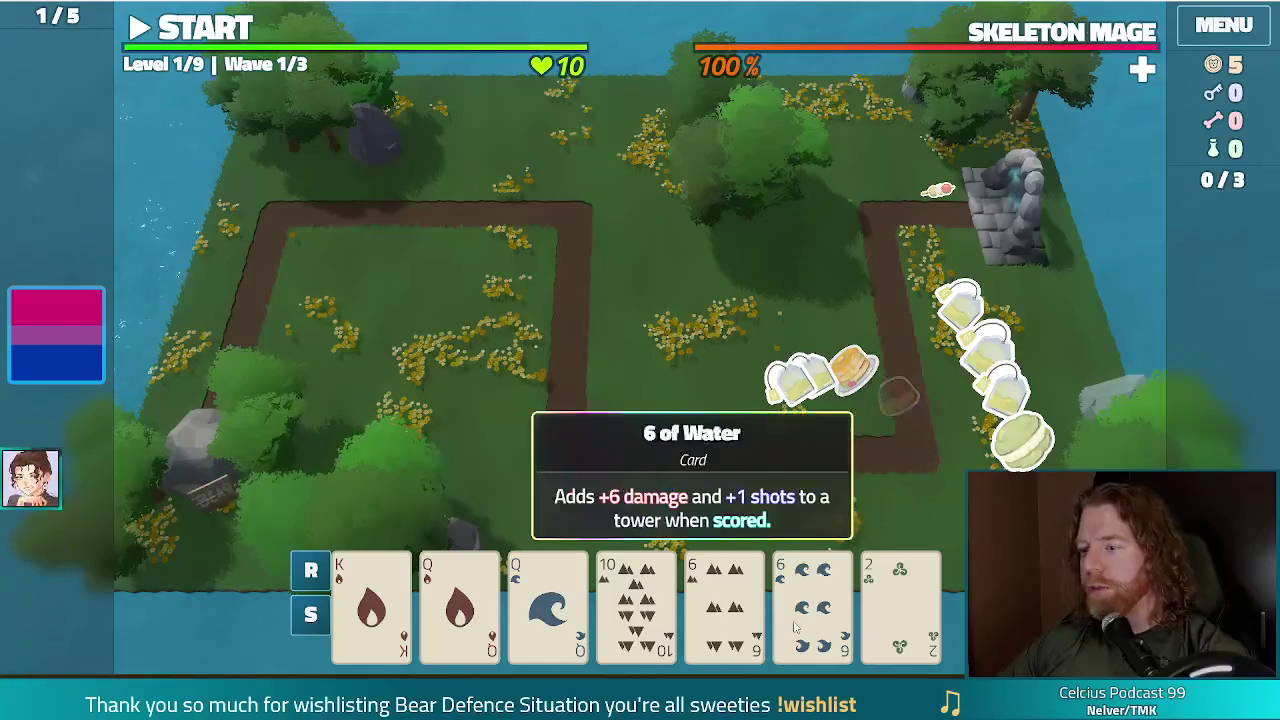
Select Queen of Fire, Queen of Water, 10 and 6 of Earth, inspect the Ballista preview, then close it.
{"action": "left_click", "coordinate": [459, 600]}
{"action": "left_click", "coordinate": [540, 604]}
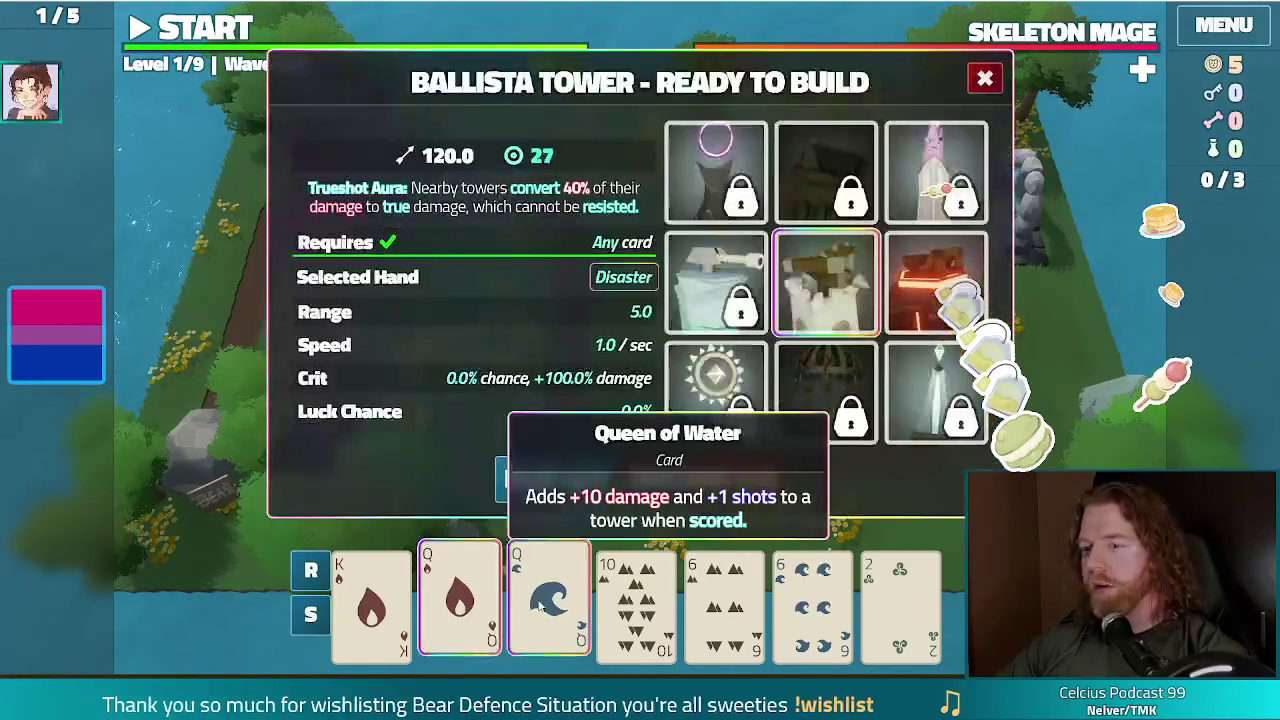
{"action": "left_click", "coordinate": [667, 625]}
{"action": "left_click", "coordinate": [722, 610]}
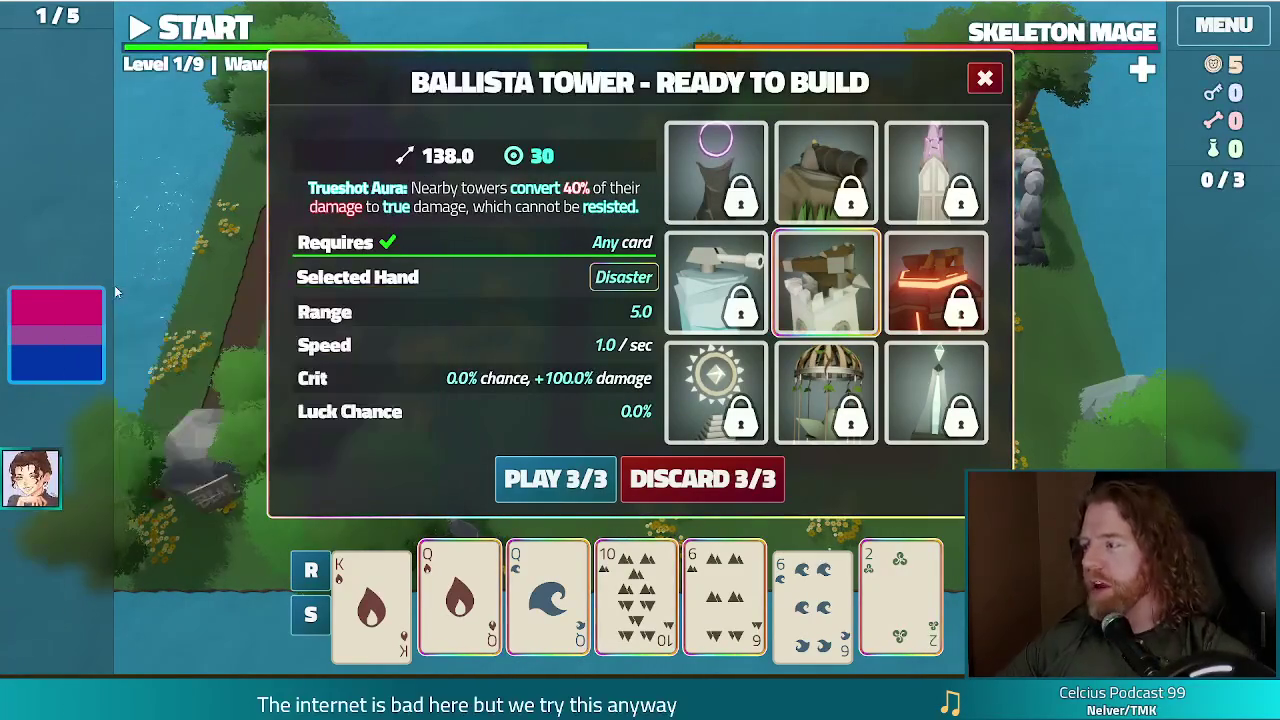
{"action": "mouse_move", "coordinate": [102, 313]}
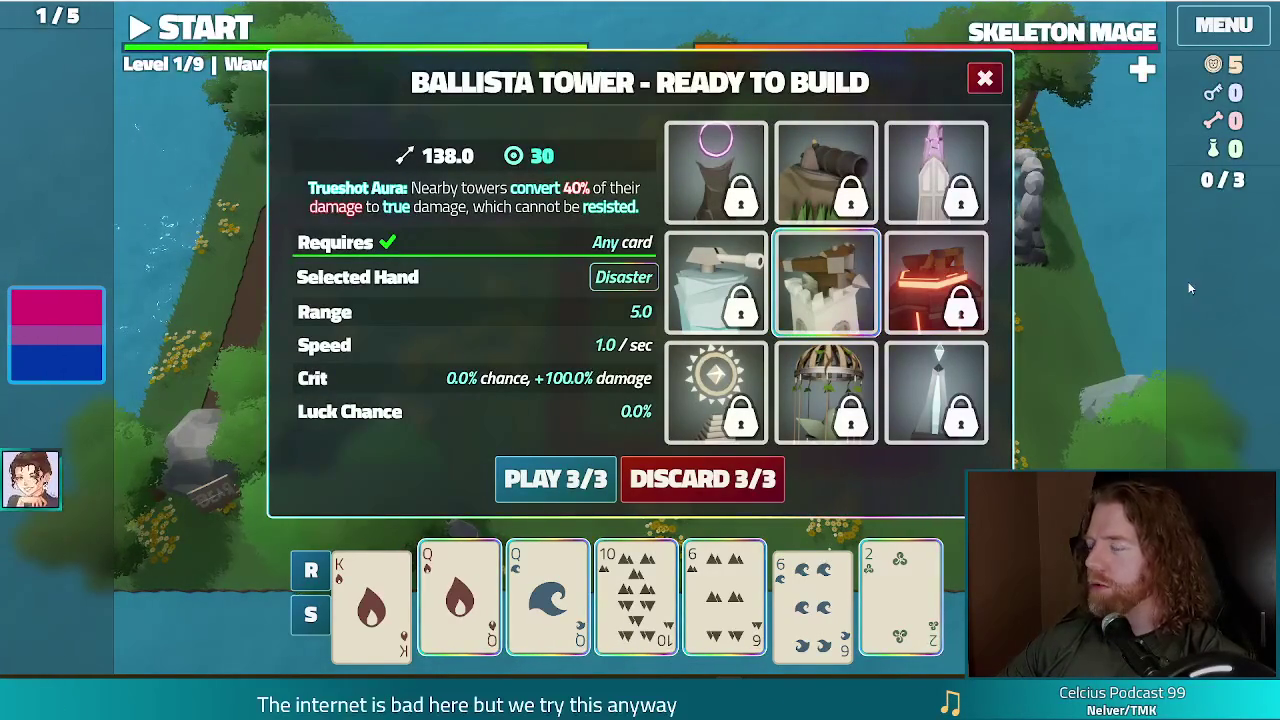
{"action": "mouse_move", "coordinate": [686, 255]}
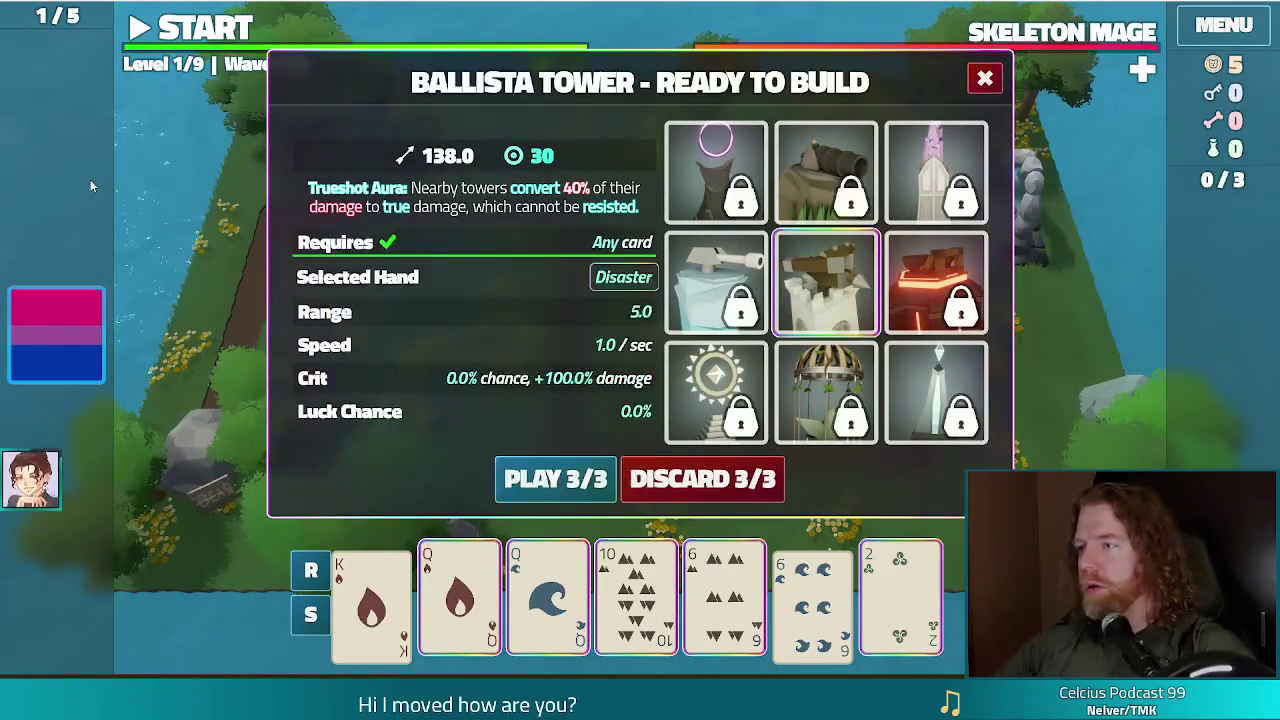
{"action": "left_click", "coordinate": [985, 78]}
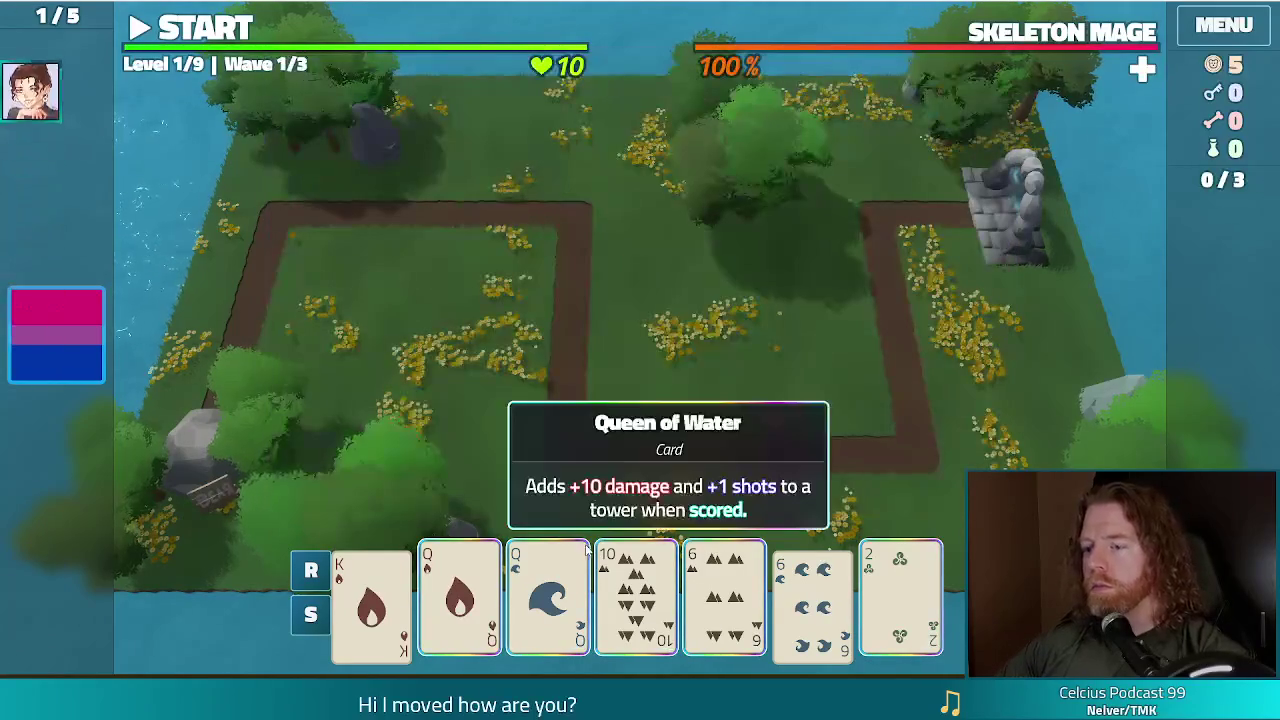
Play the two Queens with the 6 of Earth and place the Ballista Tower between the paths.
{"action": "mouse_move", "coordinate": [802, 601]}
{"action": "left_click", "coordinate": [724, 600]}
{"action": "left_click", "coordinate": [636, 600]}
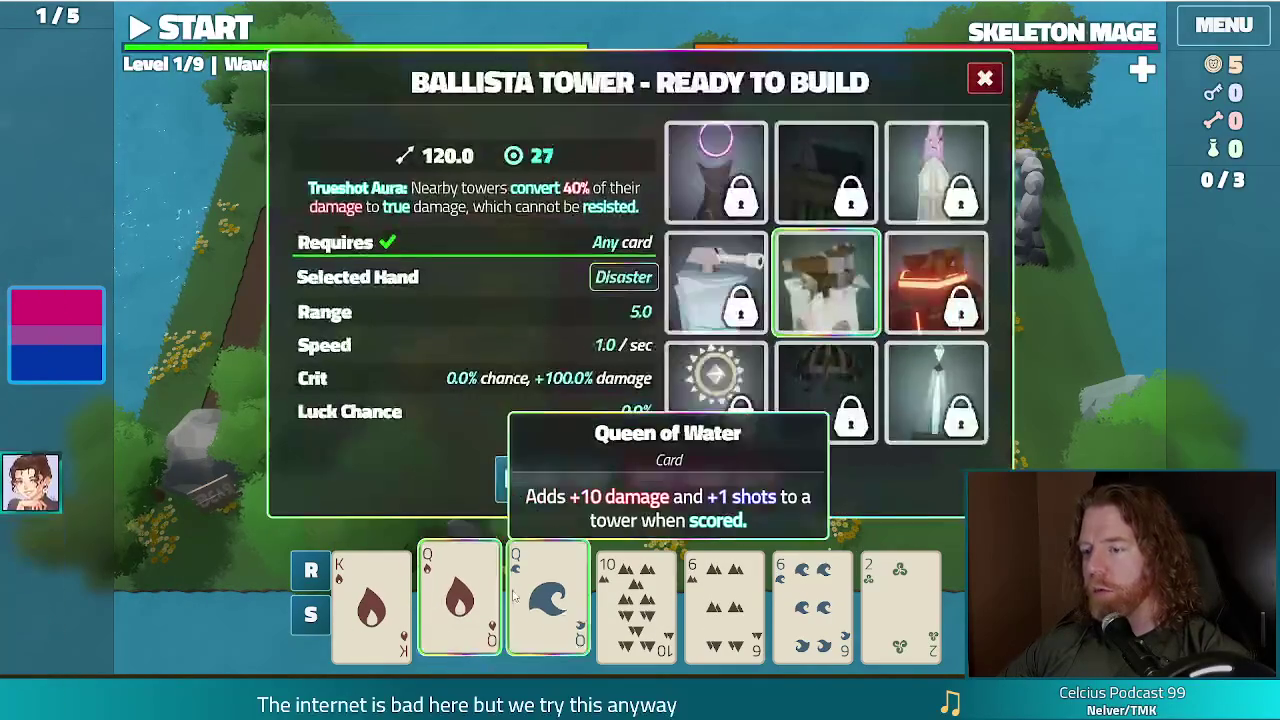
{"action": "left_click", "coordinate": [716, 590]}
{"action": "left_click", "coordinate": [557, 478]}
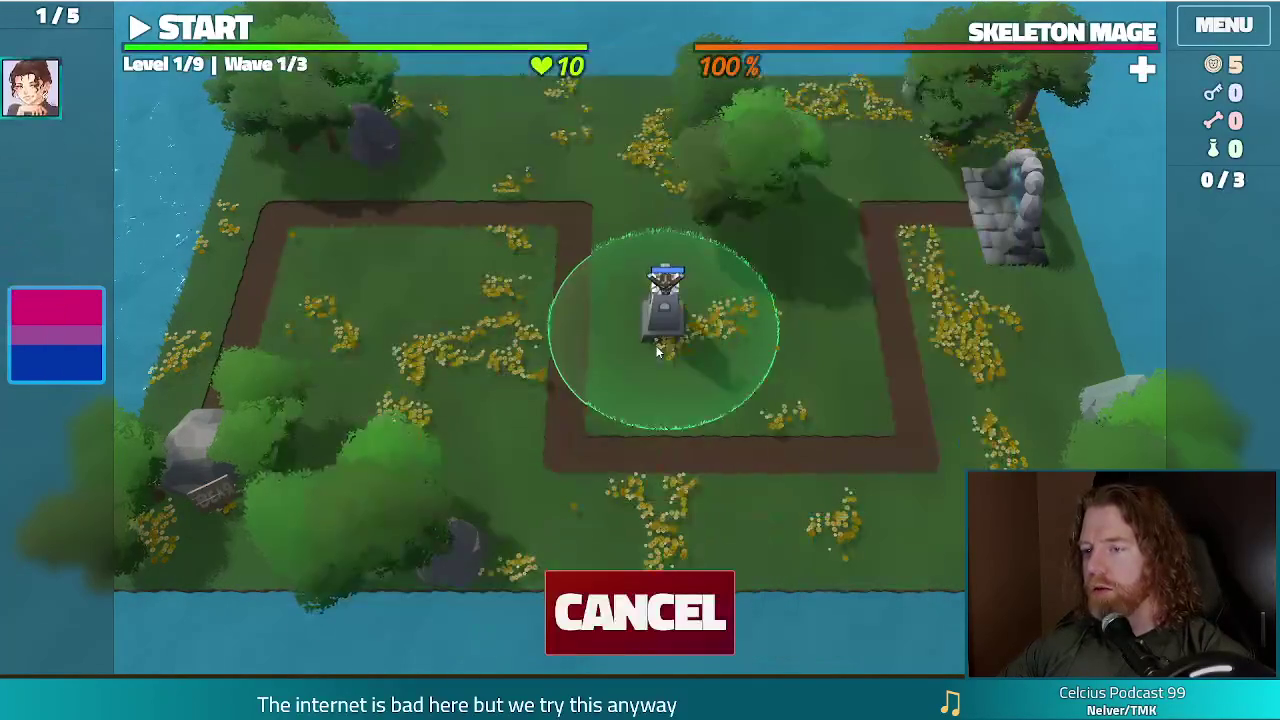
{"action": "left_click", "coordinate": [648, 355]}
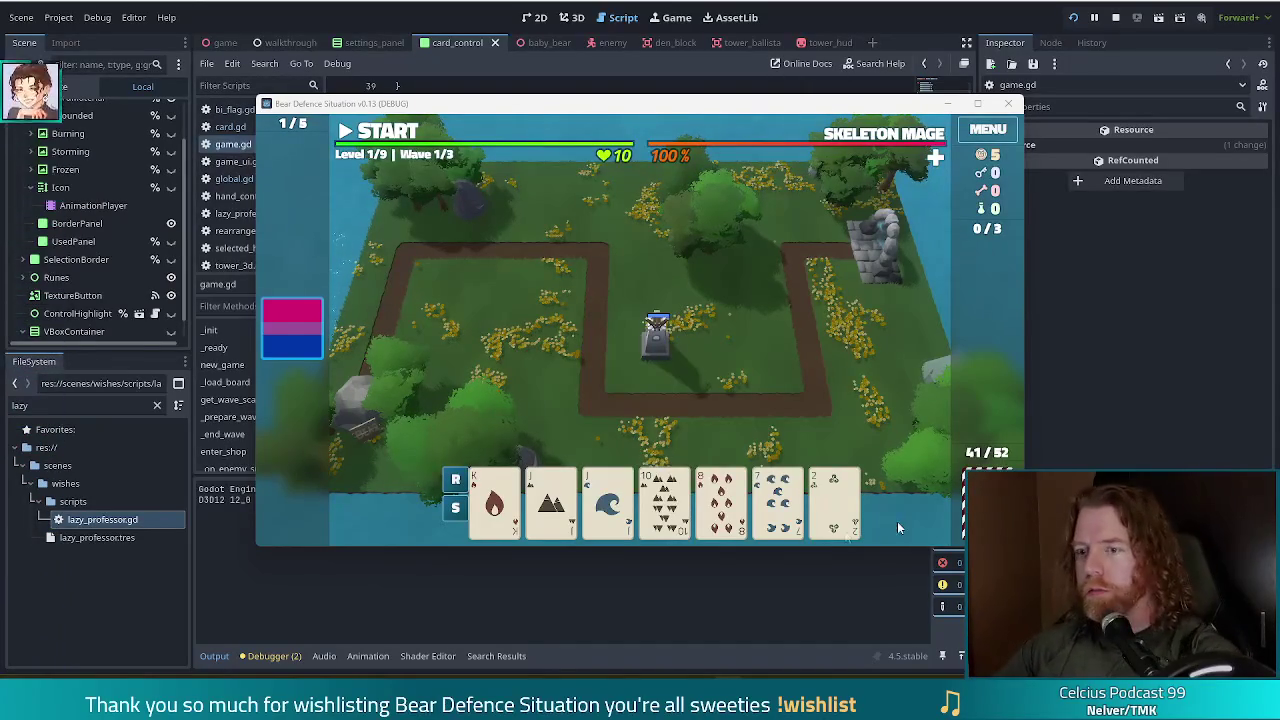
Pick the Jack of Earth and Jack of Water cards, then dismiss the Ballista Tower build panel.
{"action": "mouse_move", "coordinate": [605, 477]}
{"action": "left_click", "coordinate": [551, 500]}
{"action": "left_click", "coordinate": [608, 500]}
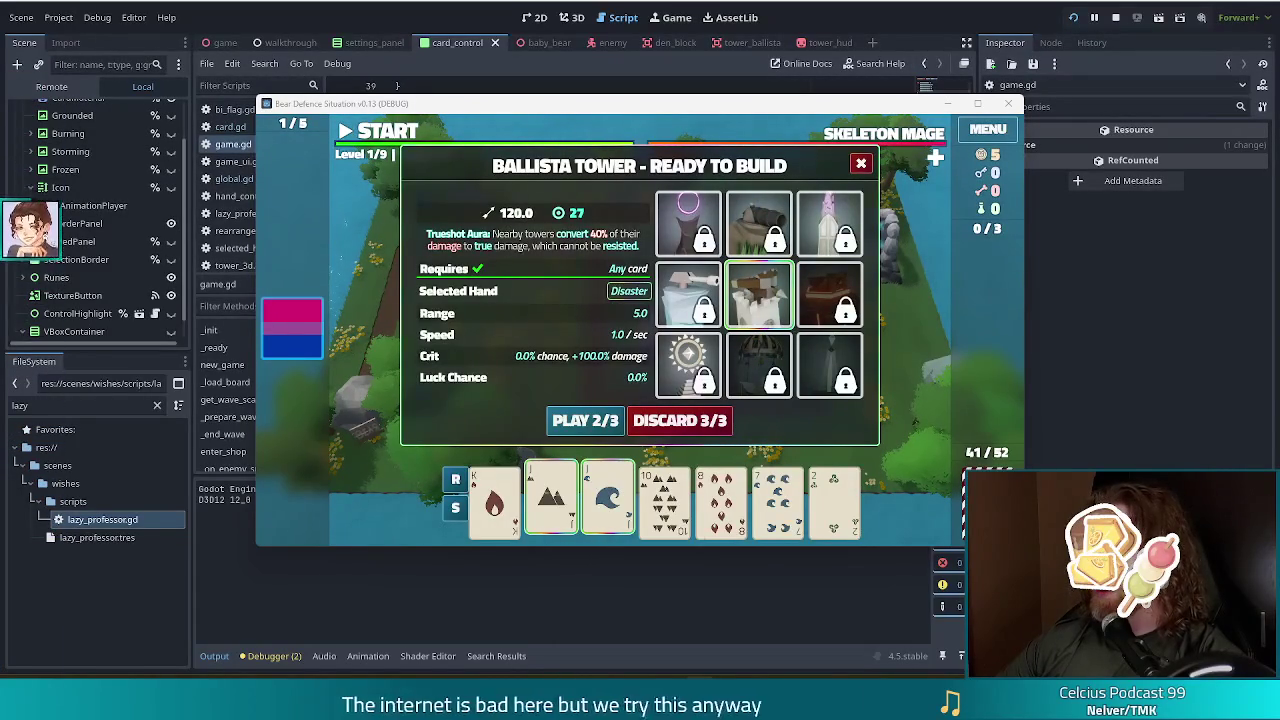
{"action": "mouse_move", "coordinate": [288, 342]}
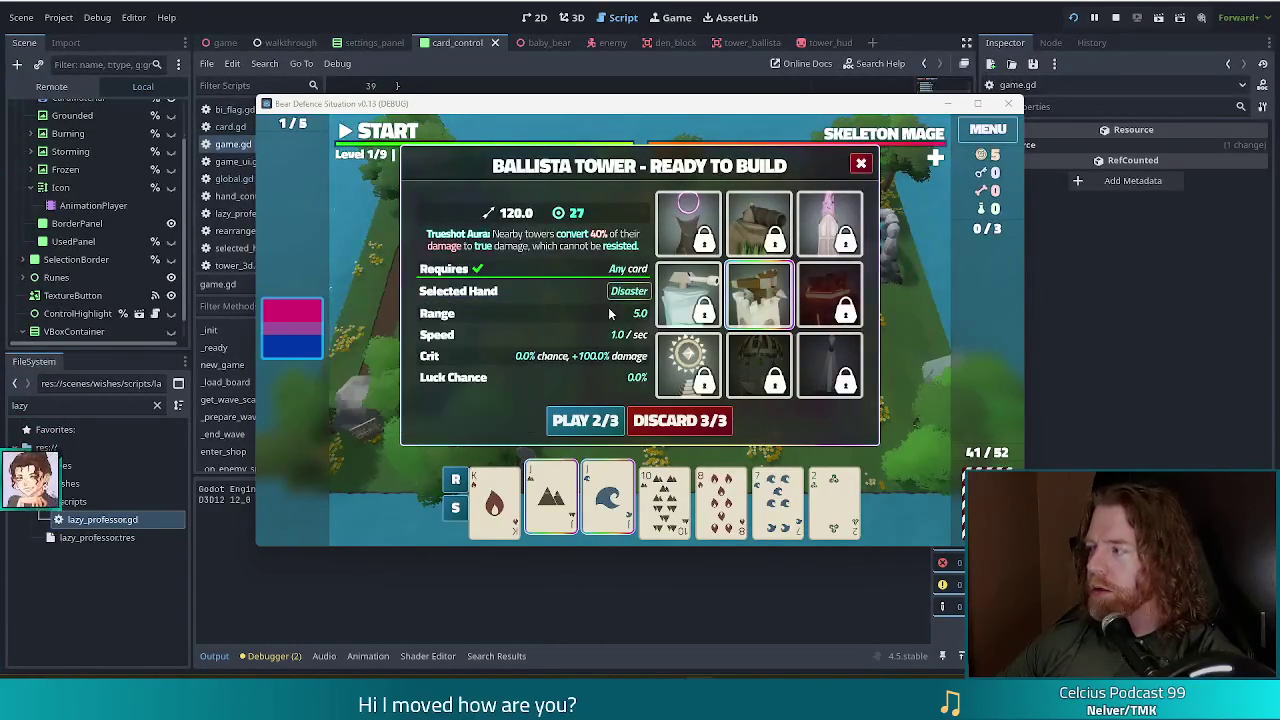
{"action": "key", "text": "Escape"}
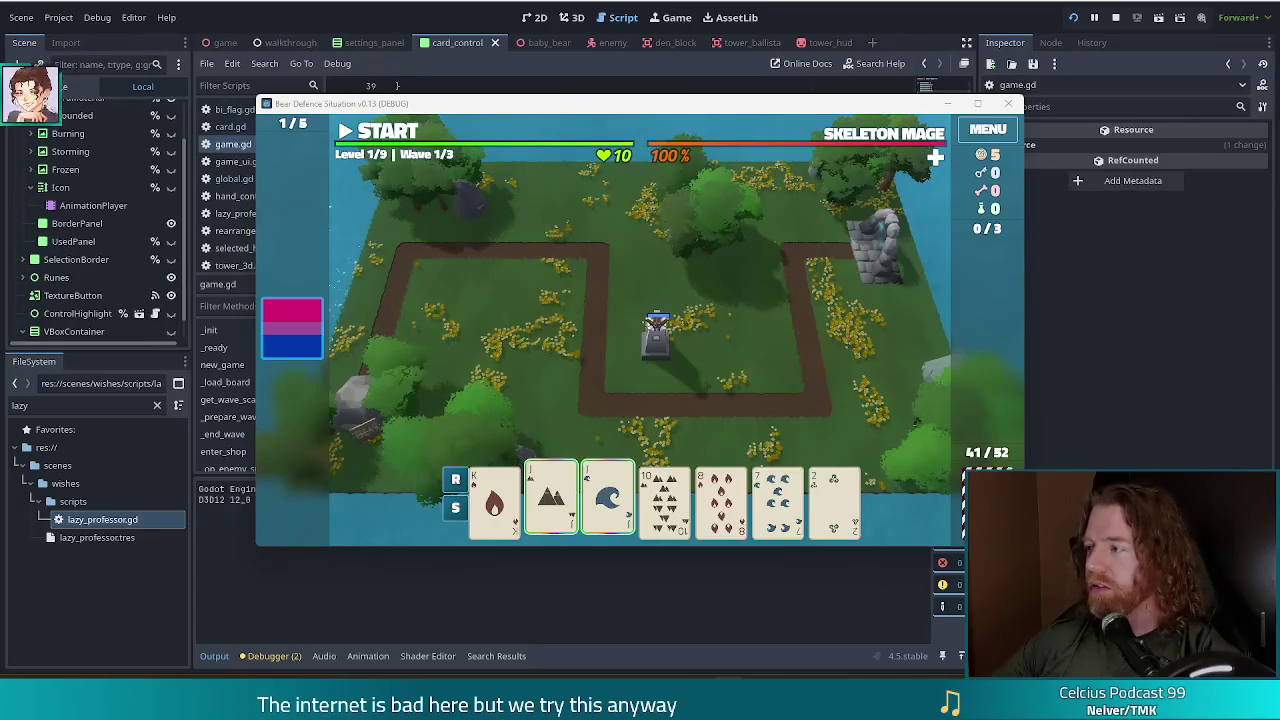
Move the running game window aside and bring the editor with game.gd back to front.
{"action": "left_click_drag", "start_coordinate": [600, 103], "coordinate": [546, 86]}
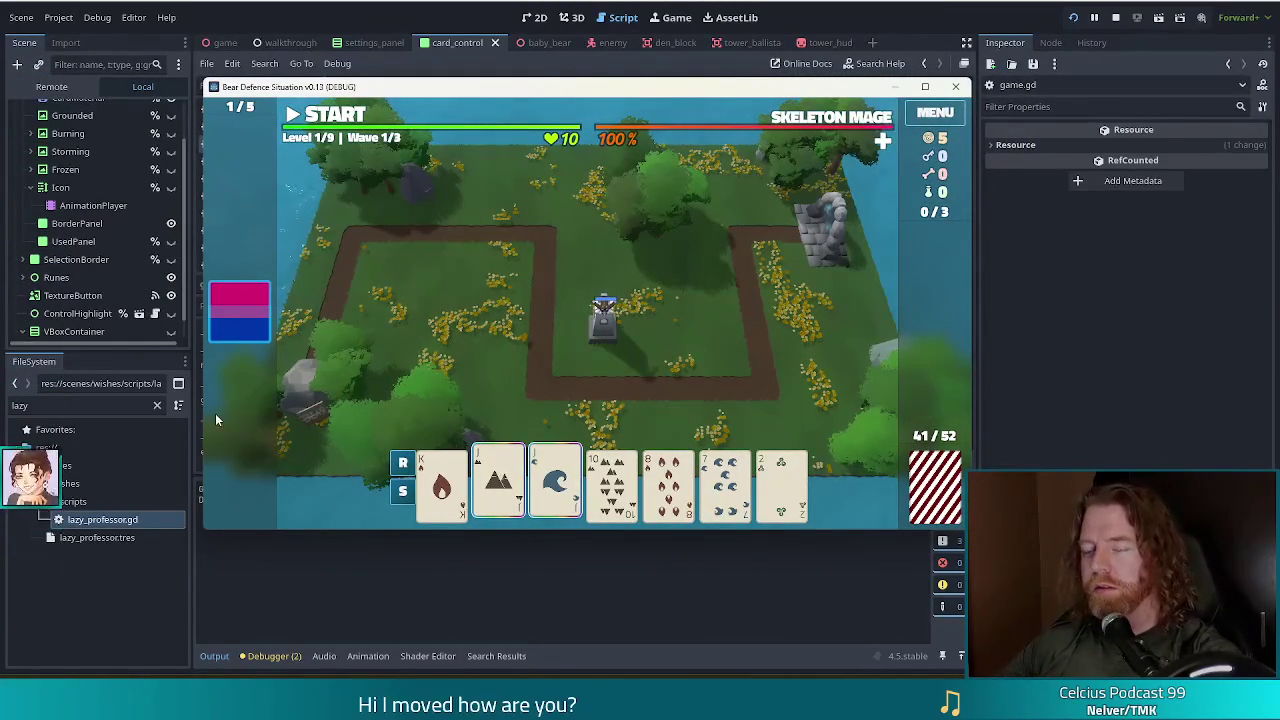
{"action": "left_click", "coordinate": [311, 12]}
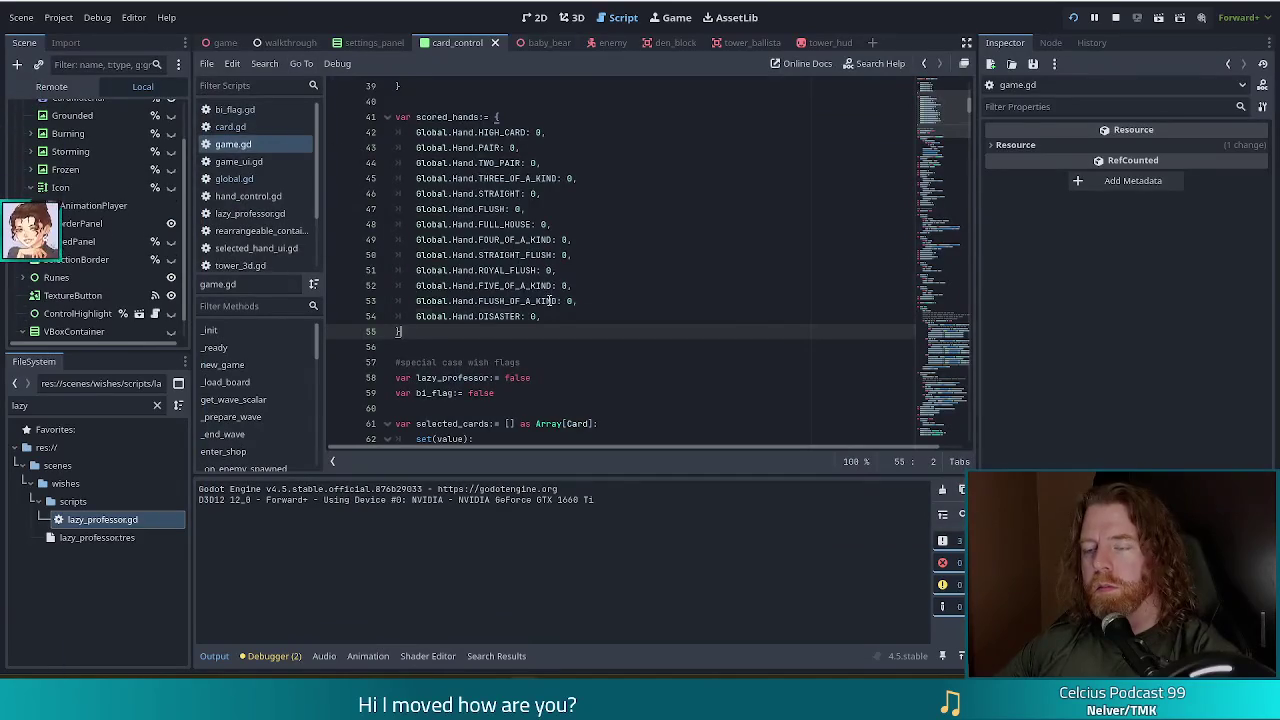
In the 2D view, unhide VBoxContainer so the 100, 10, -1 labels show, save, and select the label.
{"action": "left_click", "coordinate": [531, 17]}
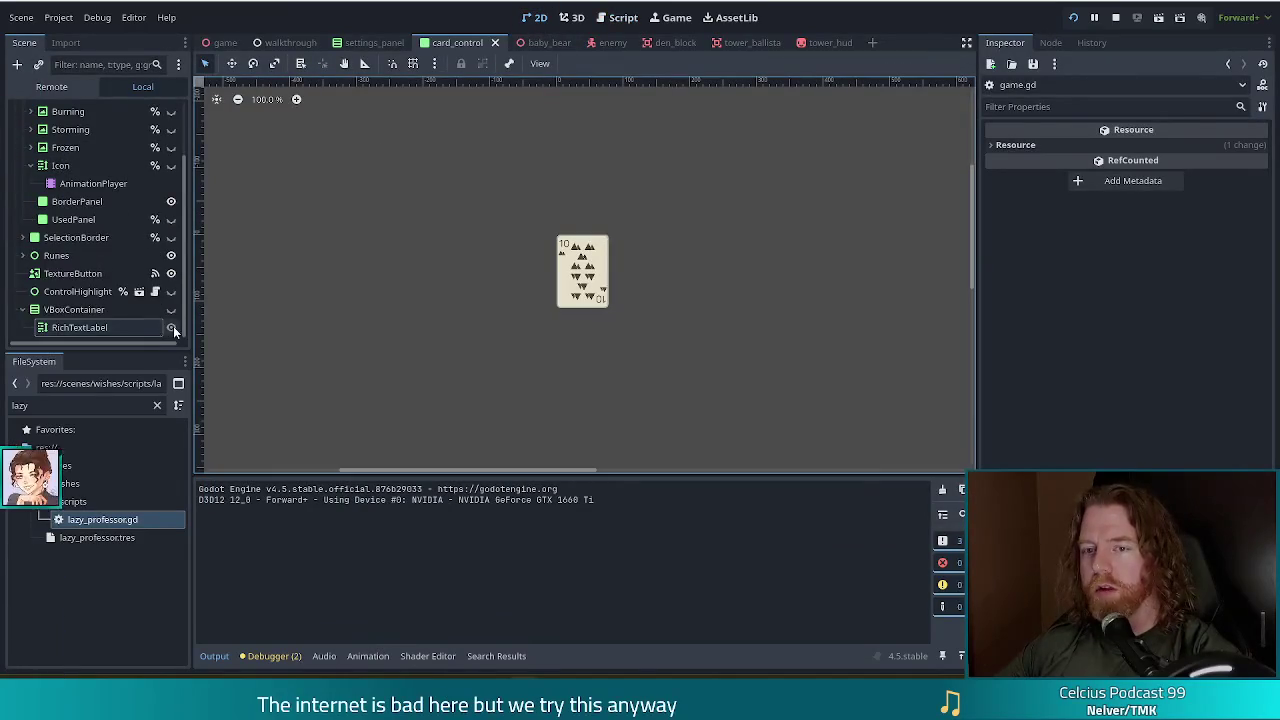
{"action": "left_click", "coordinate": [171, 309]}
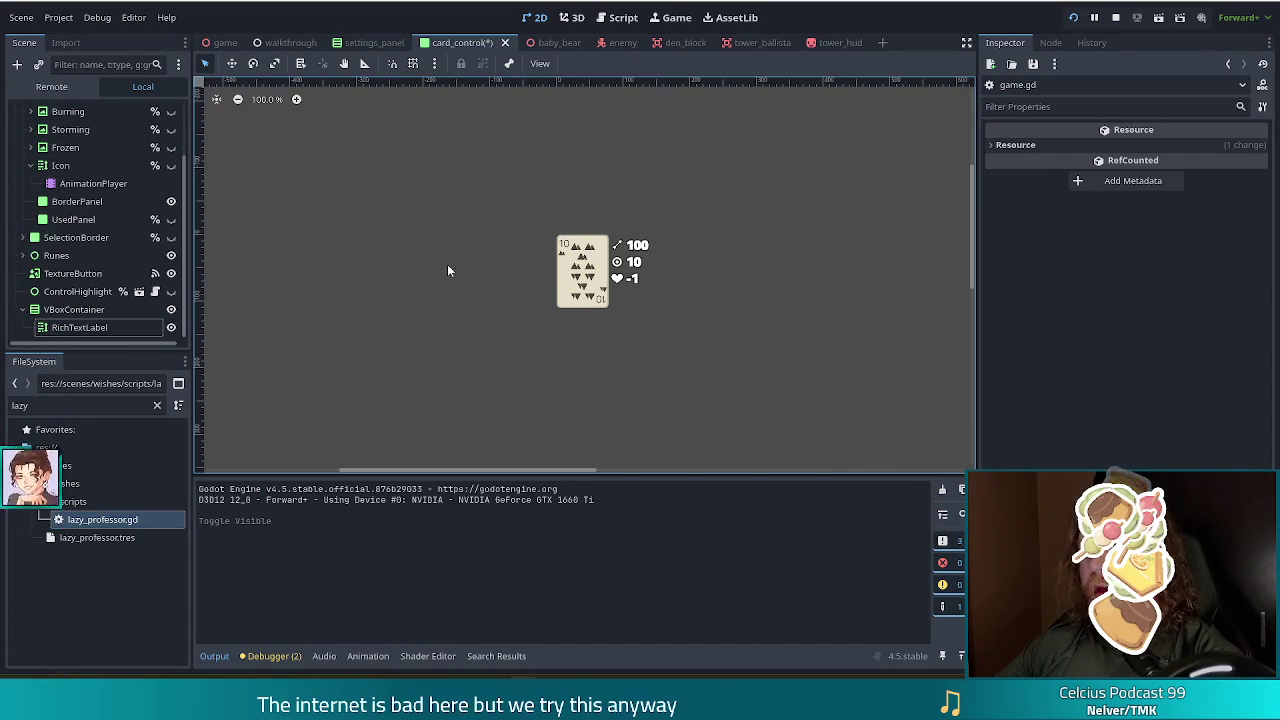
{"action": "scroll", "coordinate": [185, 162], "scroll_direction": "up", "scroll_amount": 3}
{"action": "scroll", "coordinate": [180, 207], "scroll_direction": "down", "scroll_amount": 2}
{"action": "left_click_drag", "start_coordinate": [179, 207], "coordinate": [179, 210]}
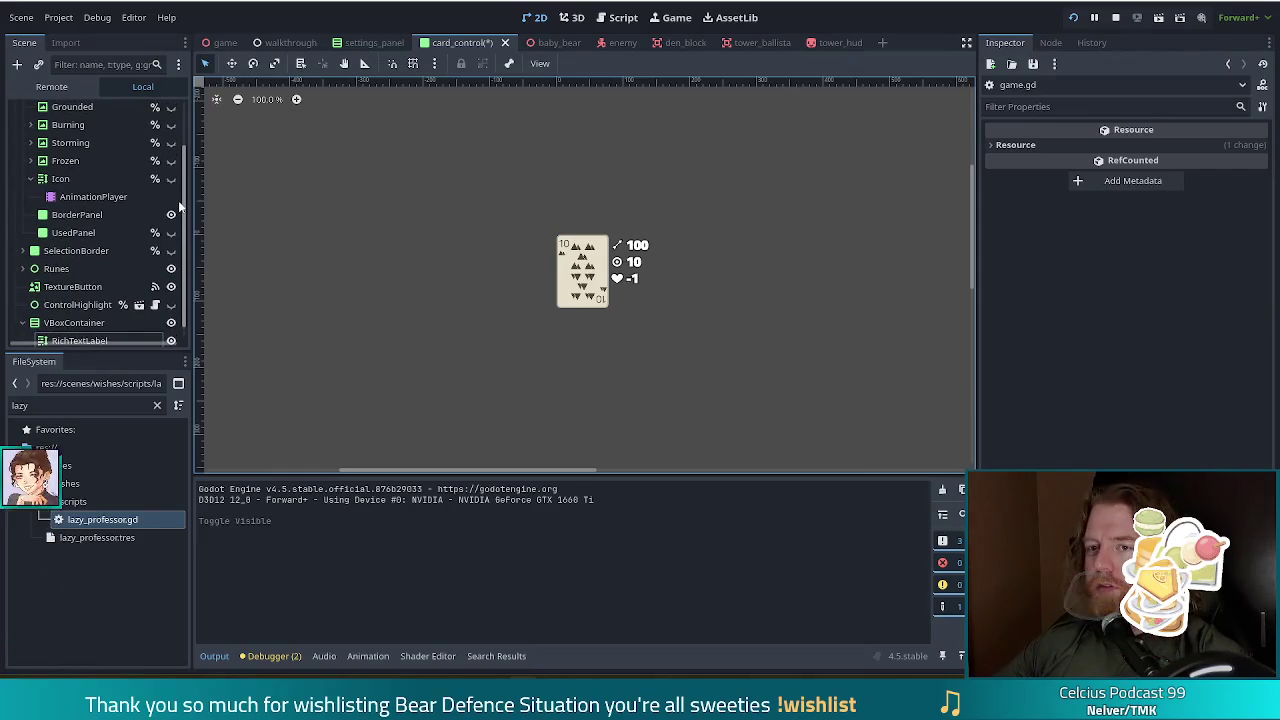
{"action": "scroll", "coordinate": [179, 215], "scroll_direction": "down", "scroll_amount": 1}
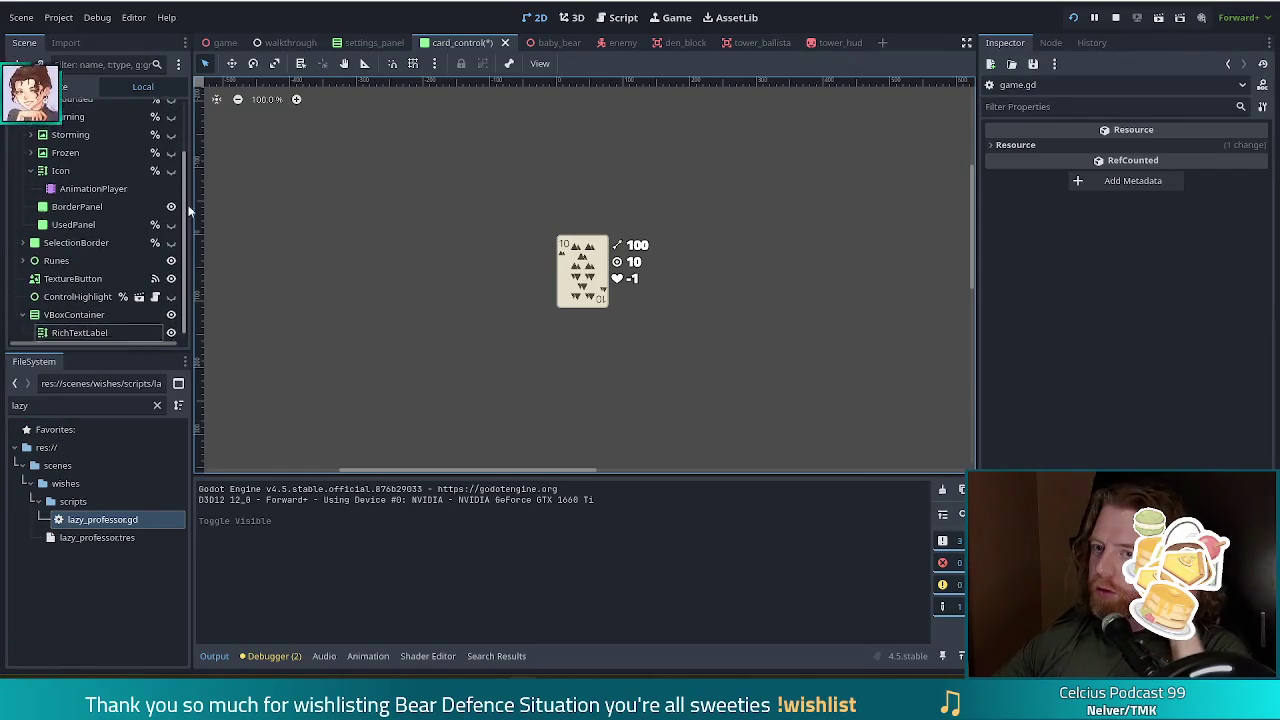
{"action": "scroll", "coordinate": [182, 190], "scroll_direction": "up", "scroll_amount": 3}
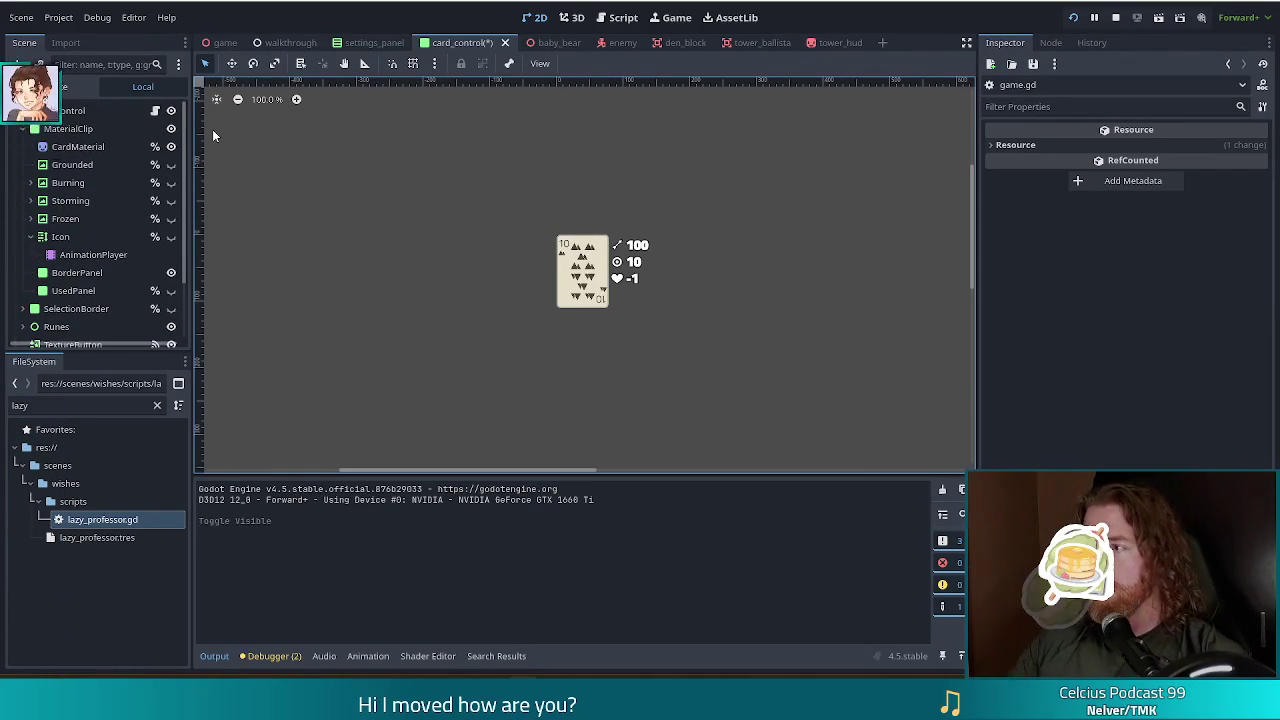
{"action": "key", "text": "ctrl+s"}
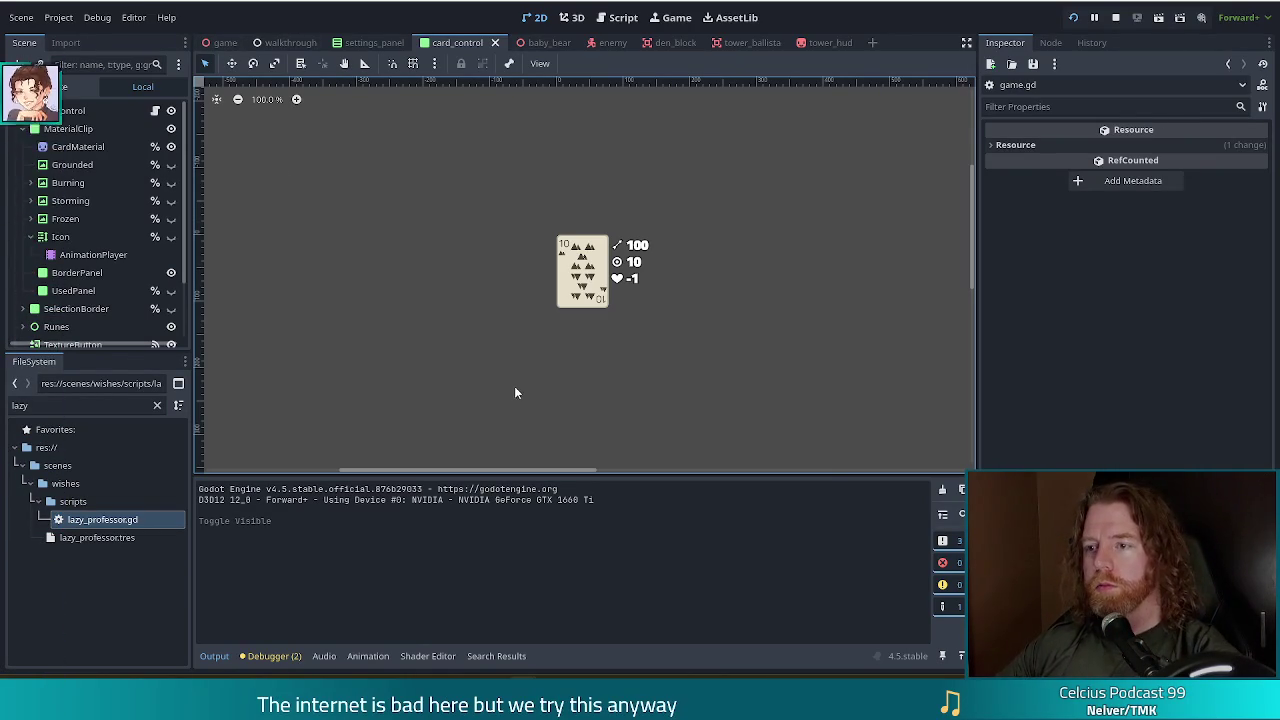
{"action": "scroll", "coordinate": [70, 248], "scroll_direction": "down", "scroll_amount": 2}
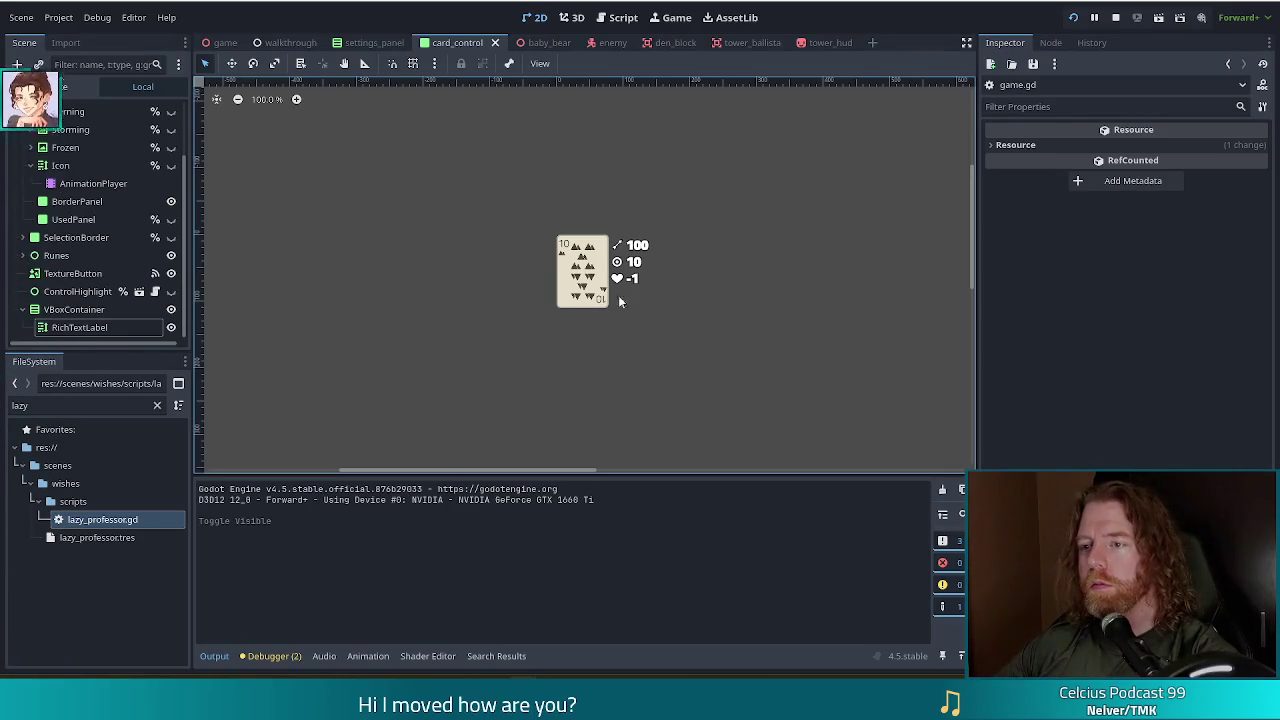
{"action": "left_click", "coordinate": [641, 249]}
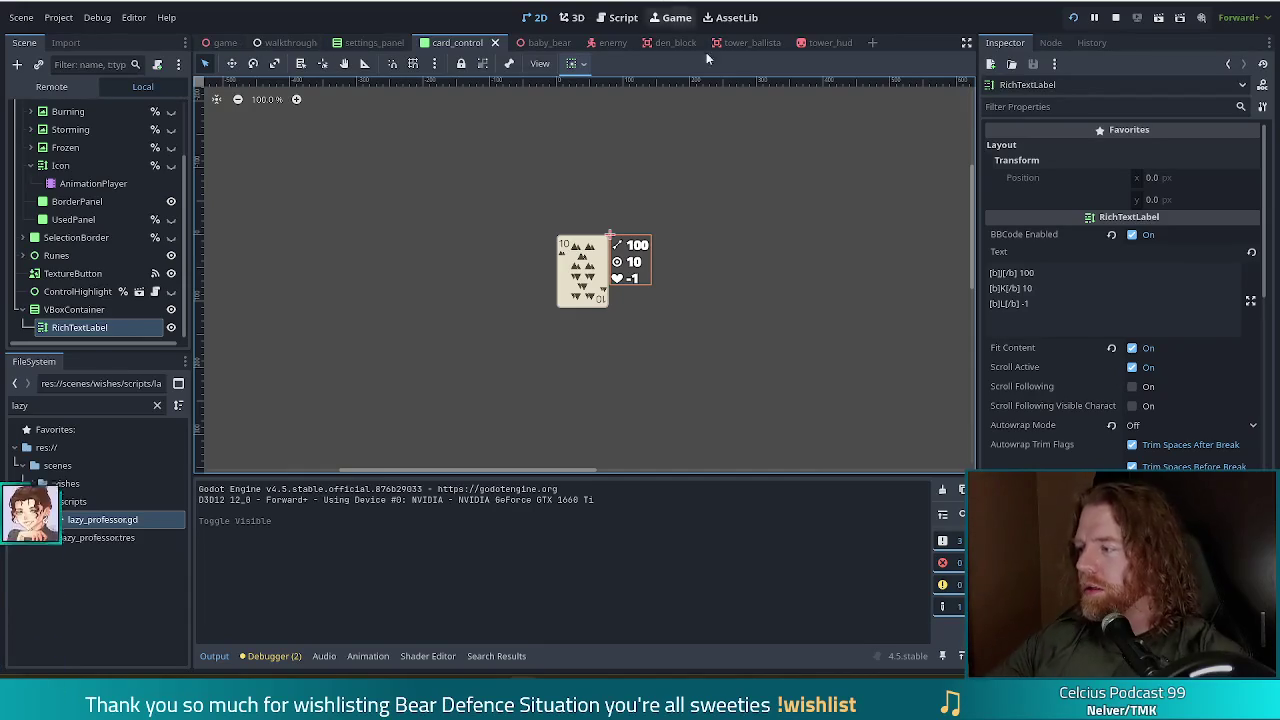
Inspect the RichTextLabel's BBCode Text field, then select the VBoxContainer in the scene tree.
{"action": "right_click", "coordinate": [1018, 288]}
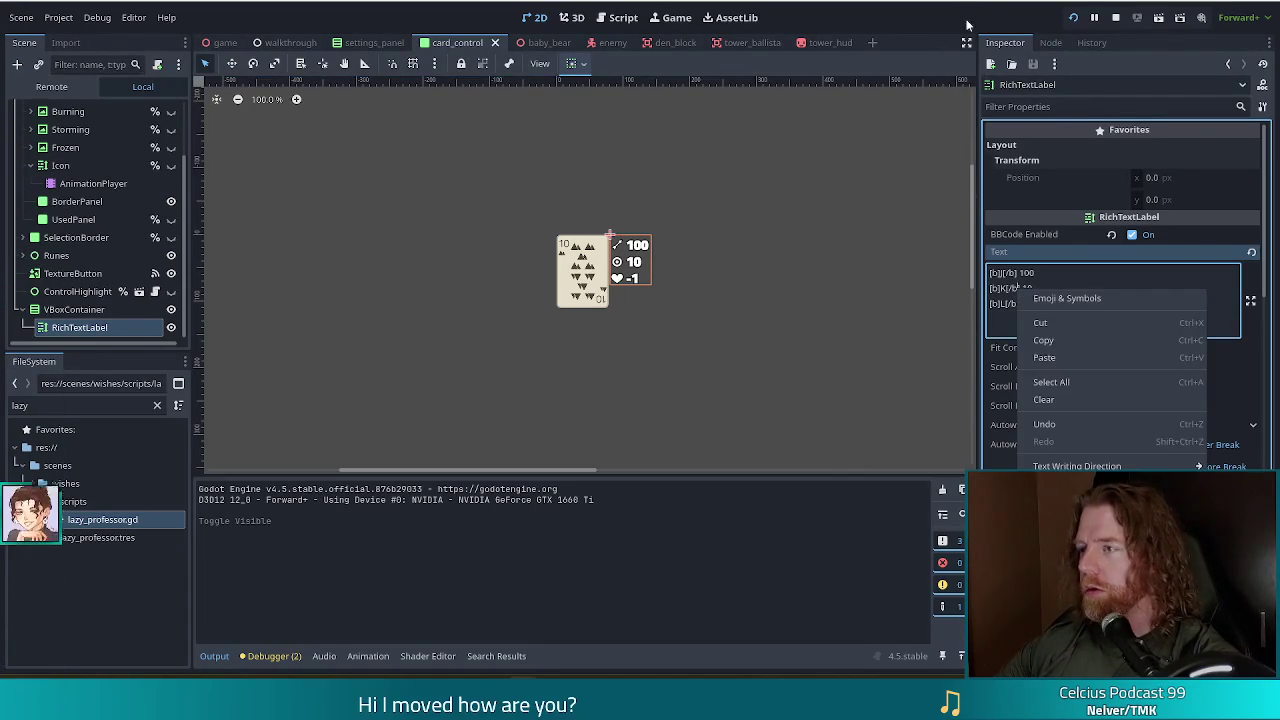
{"action": "left_click", "coordinate": [901, 24]}
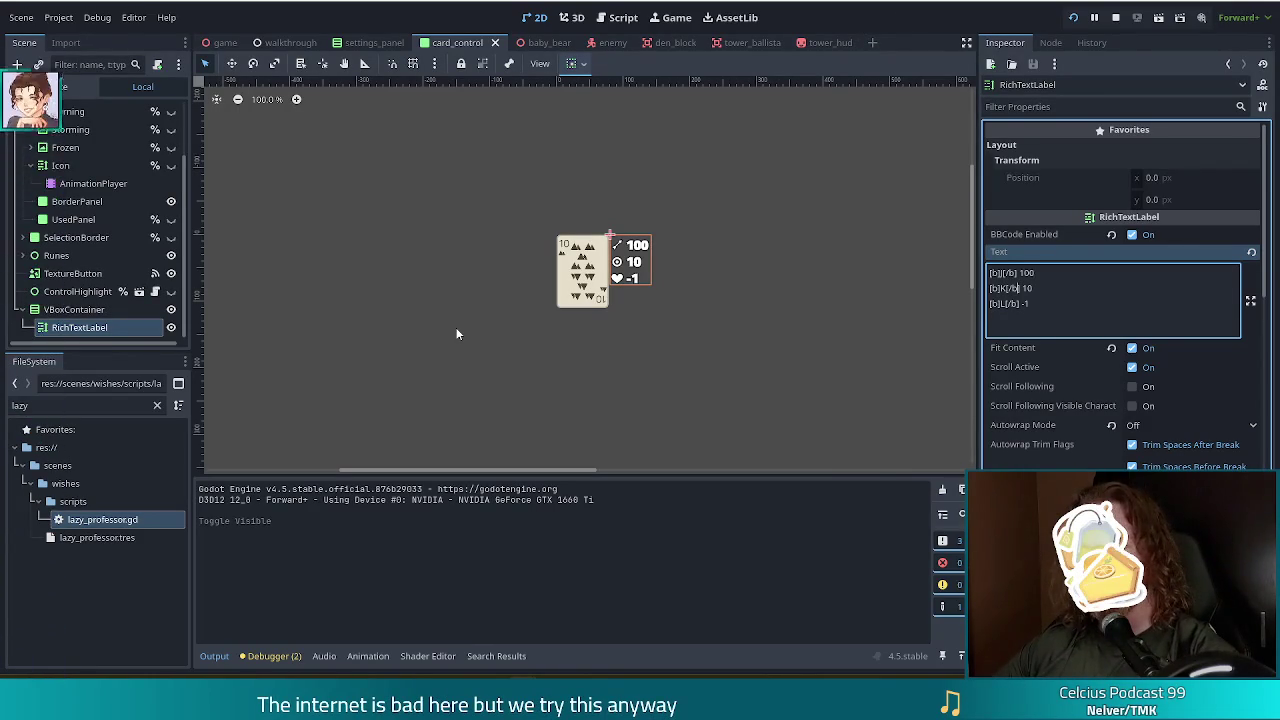
{"action": "left_click", "coordinate": [77, 309]}
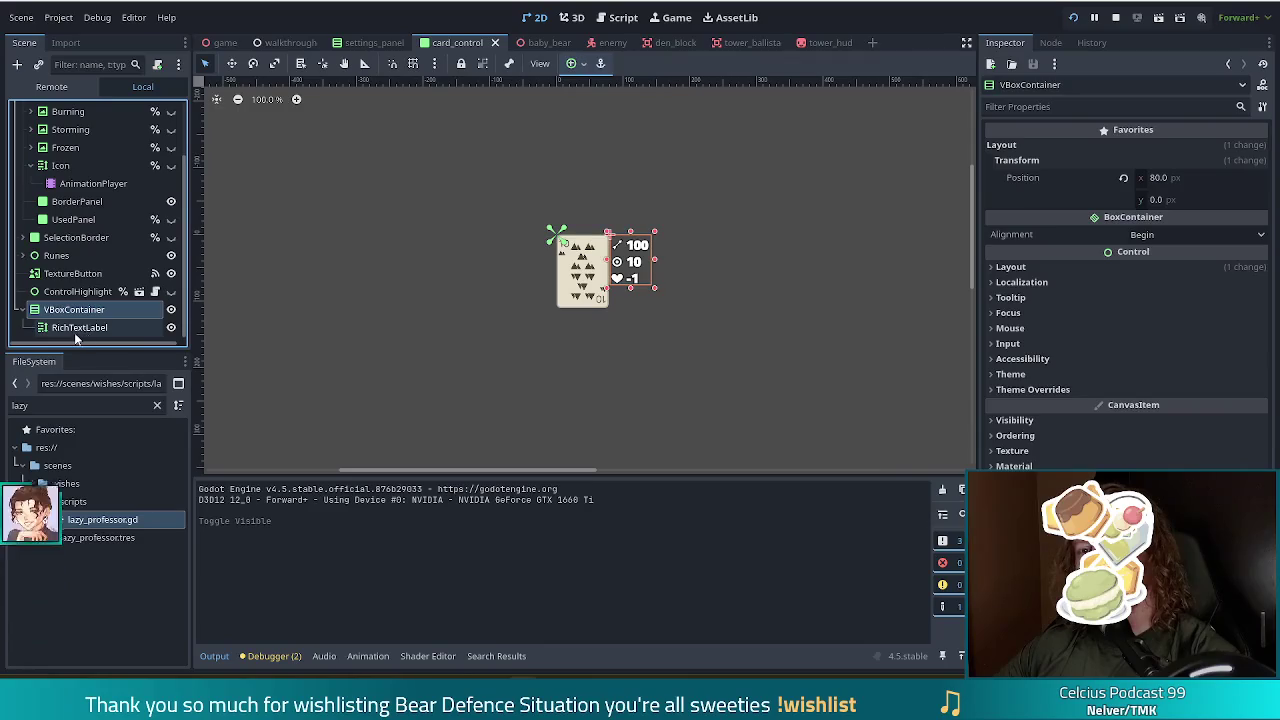
Select the stat-label VBoxContainer in the Scene dock and begin renaming it with F2.
{"action": "left_click", "coordinate": [75, 334]}
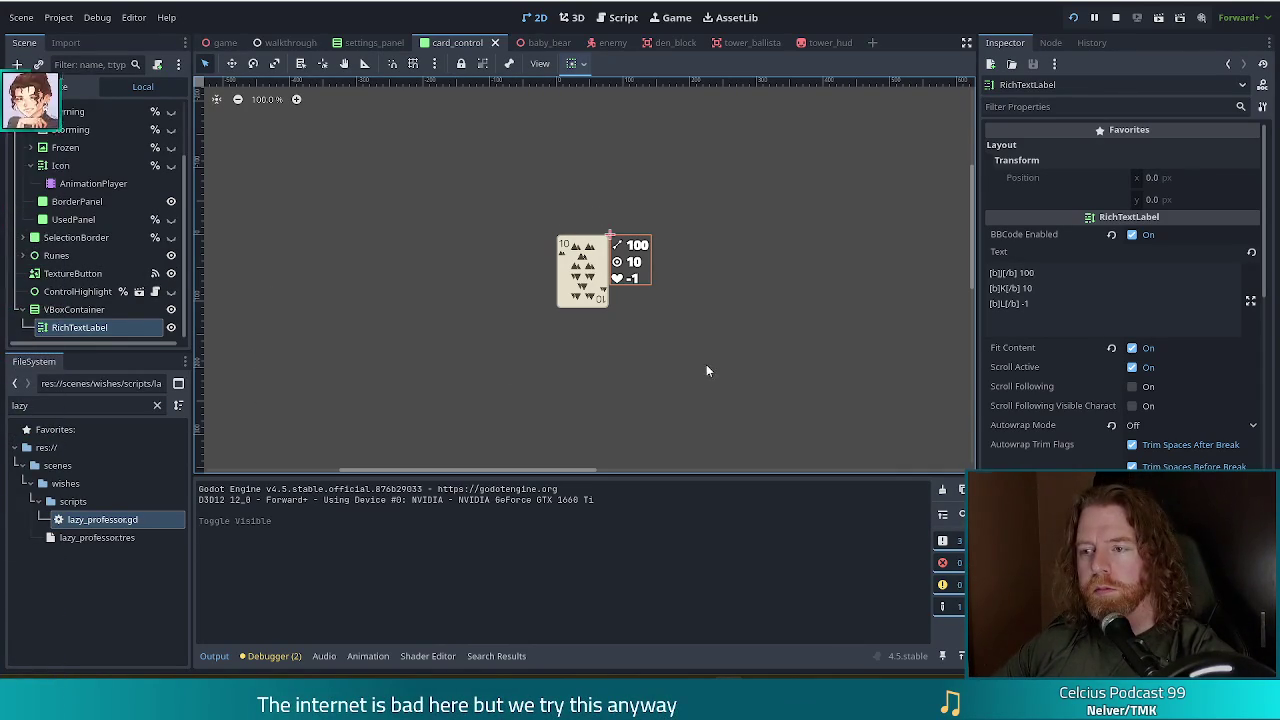
{"action": "left_click", "coordinate": [80, 310]}
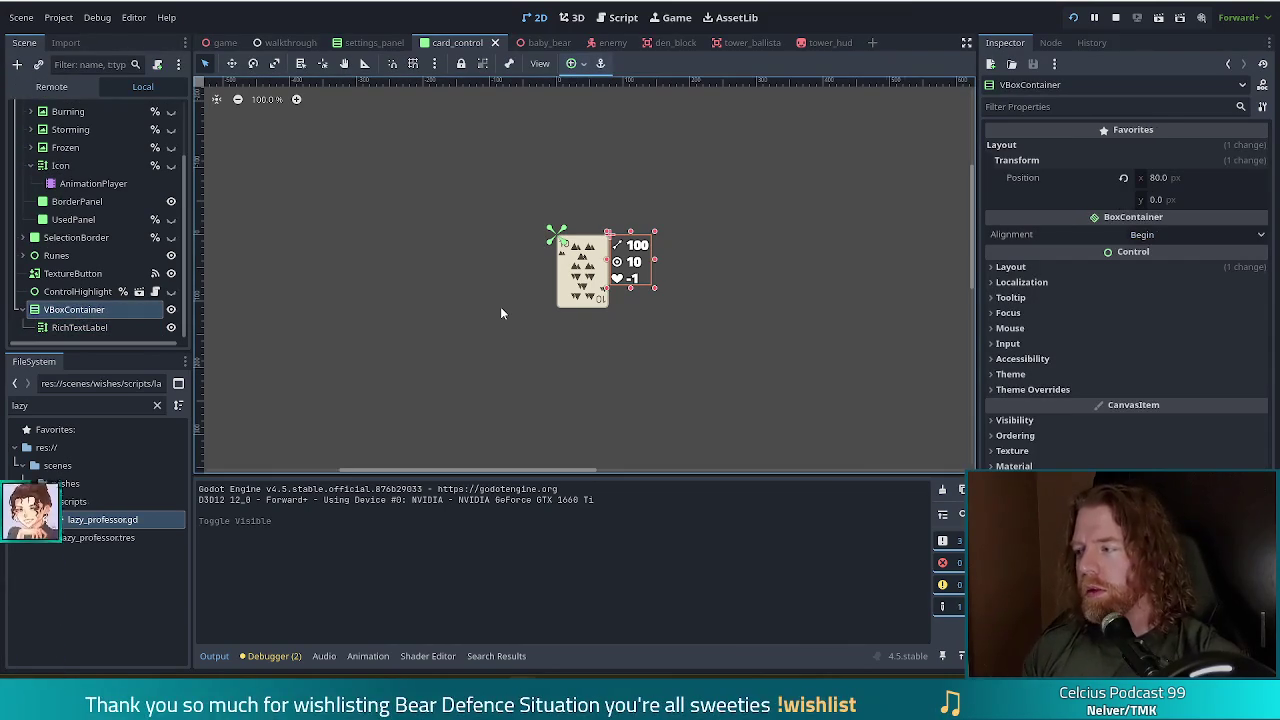
{"action": "key", "text": "F2"}
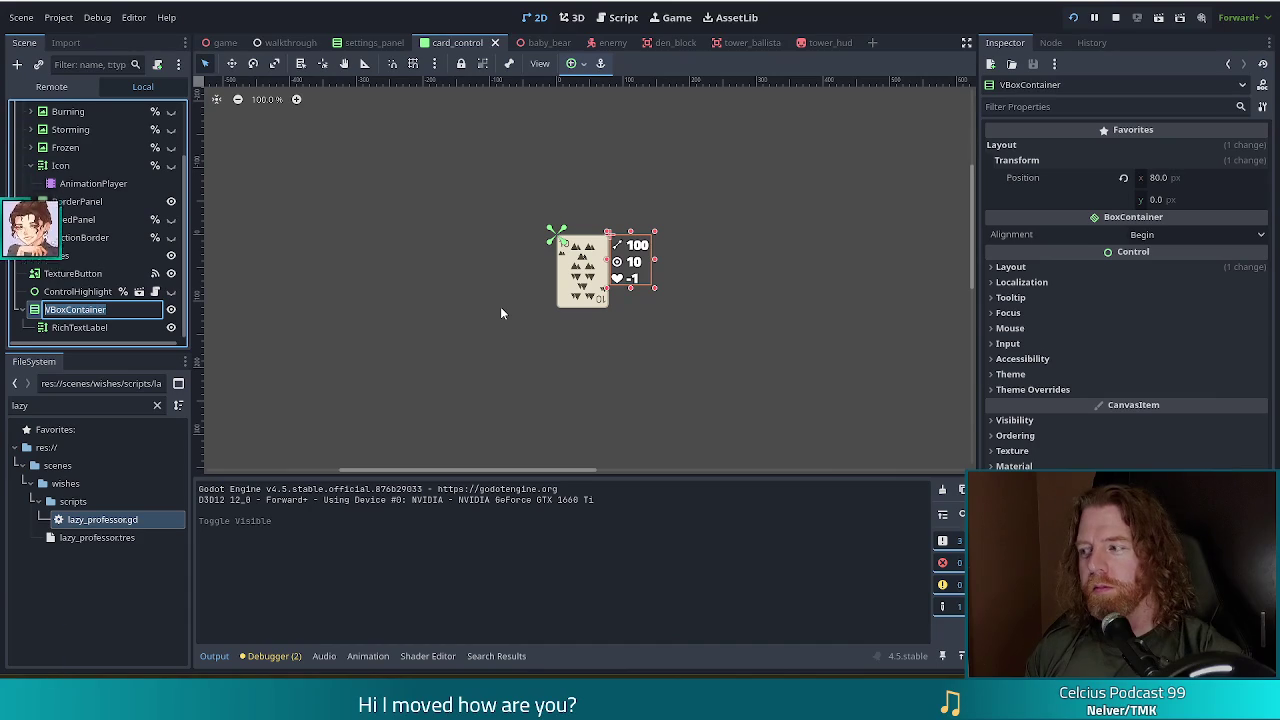
Rename the container and its inner RichTextLabel both to Stats.
{"action": "type", "text": "Sta"}
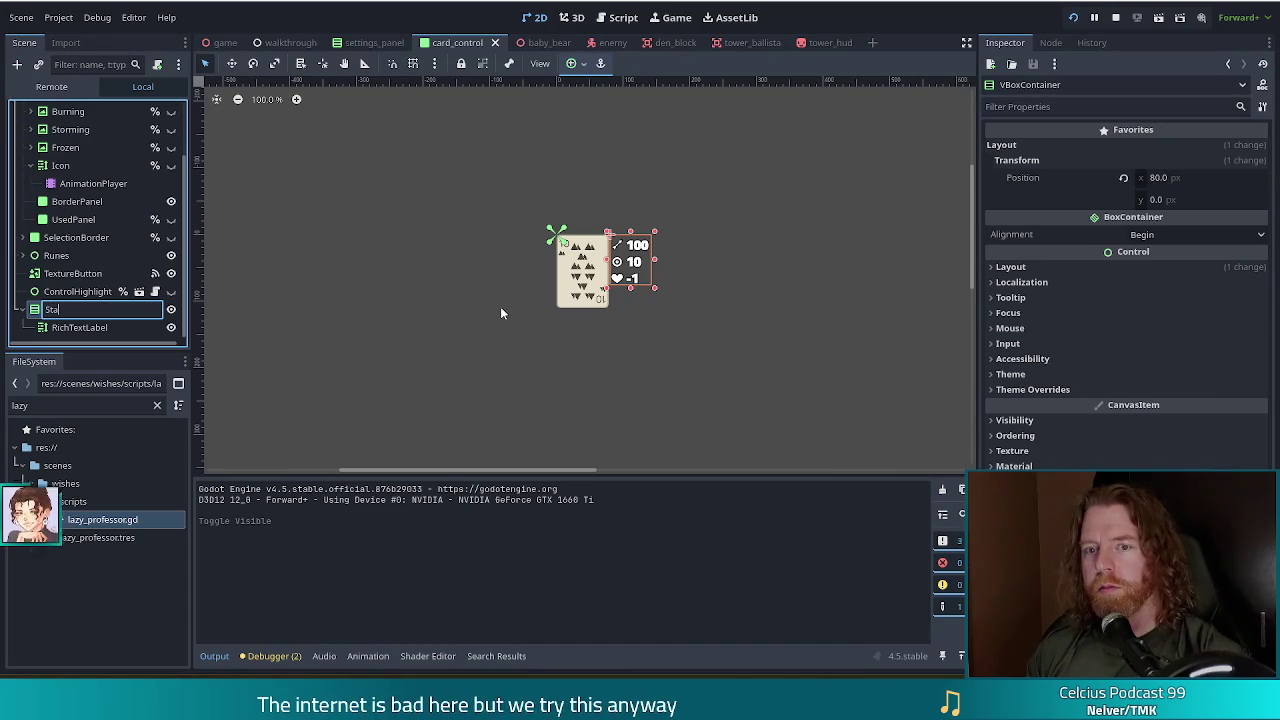
{"action": "type", "text": "ts"}
{"action": "key", "text": "Return"}
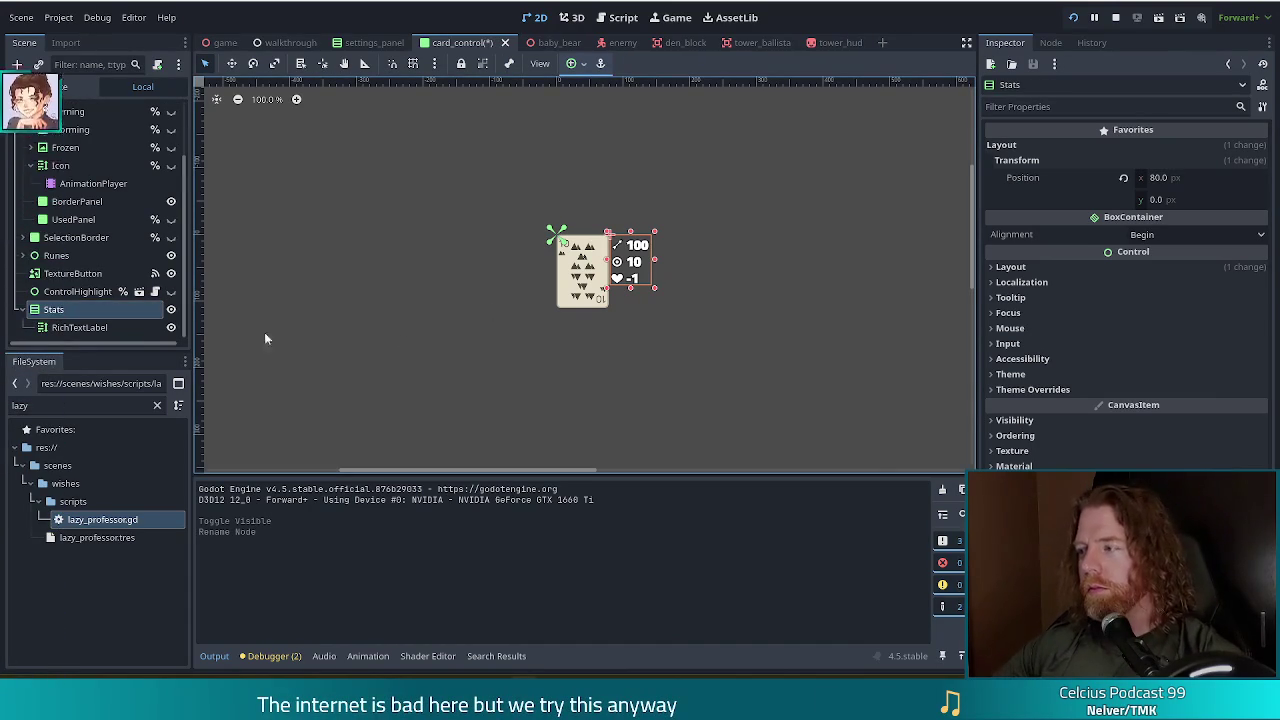
{"action": "left_click", "coordinate": [79, 327]}
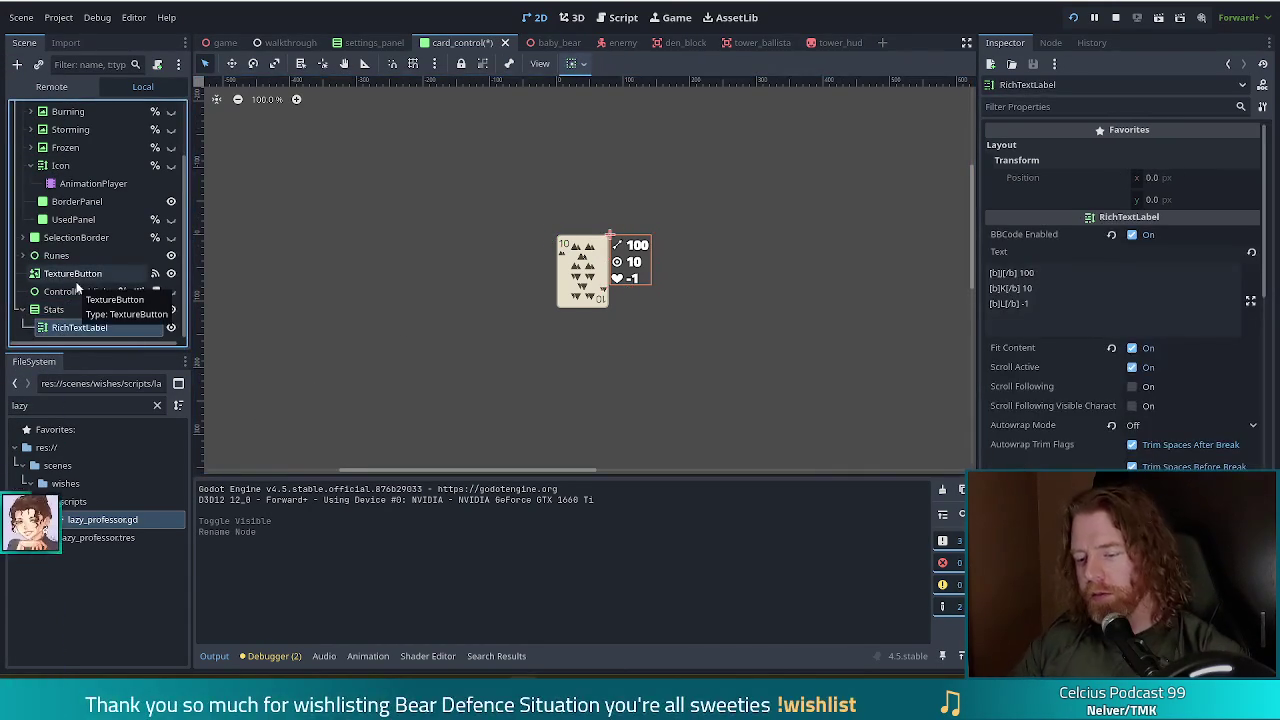
{"action": "key", "text": "F2"}
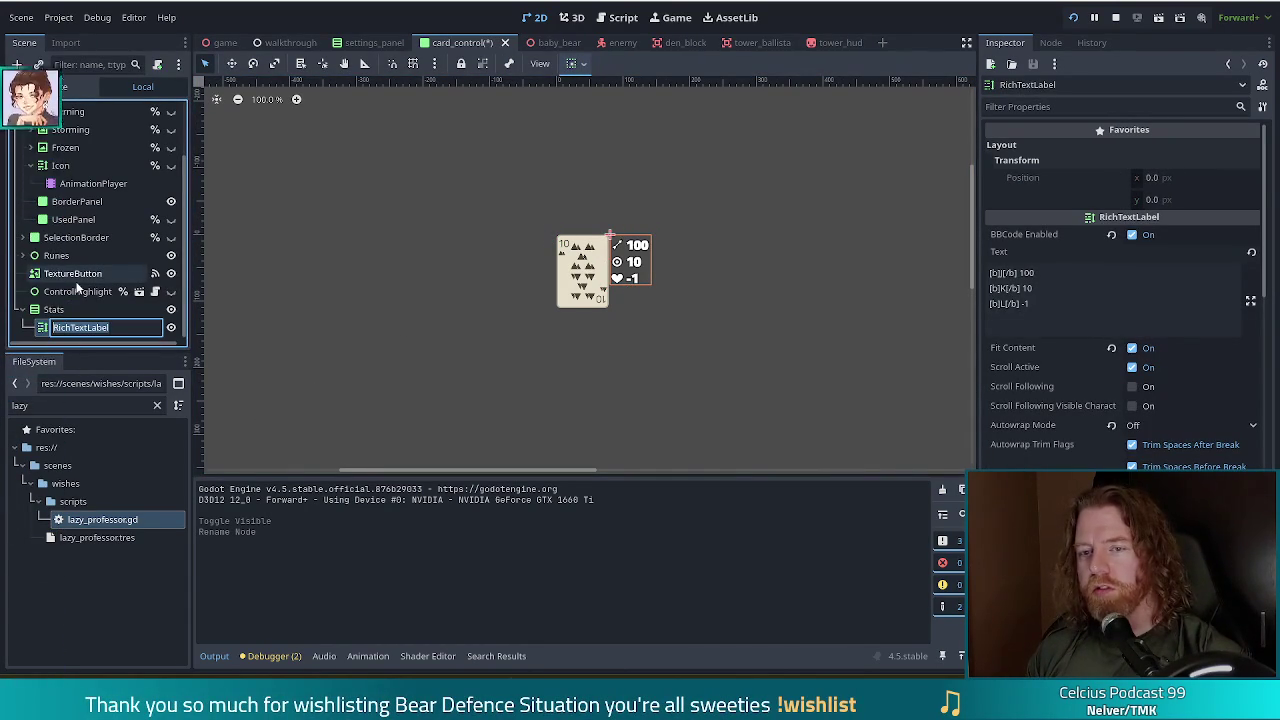
{"action": "type", "text": "Stats"}
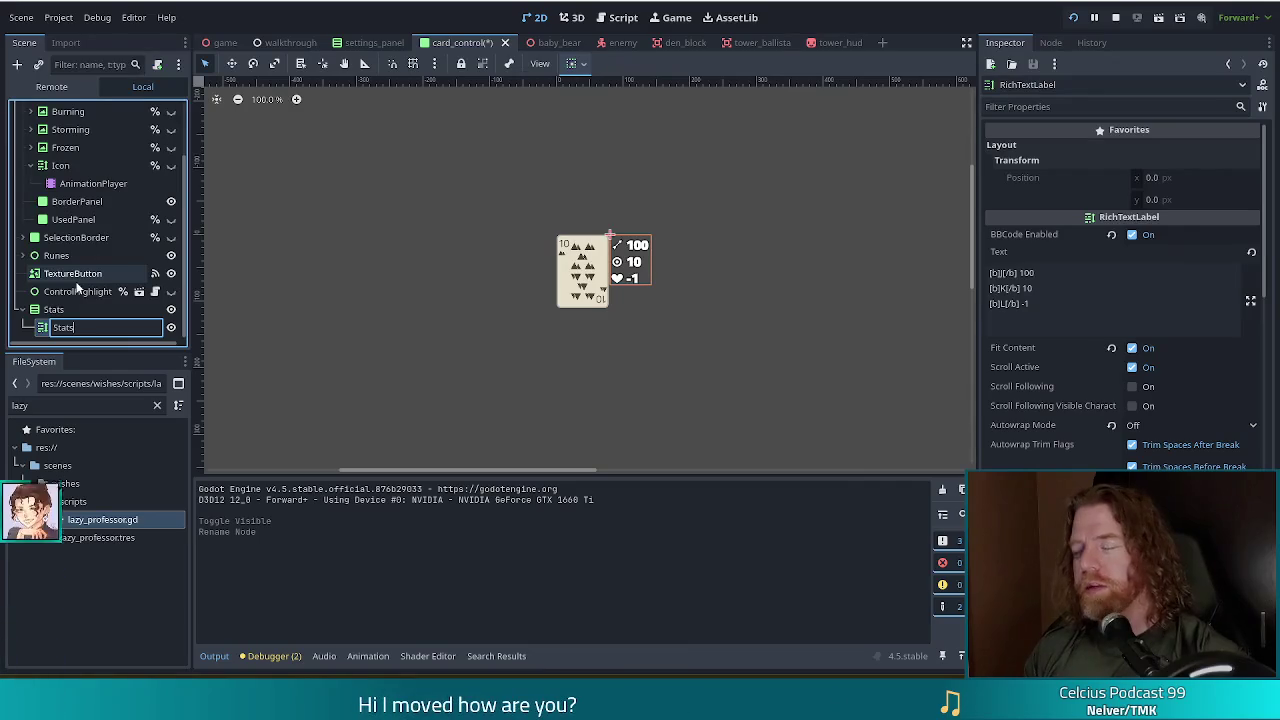
{"action": "key", "text": "Return"}
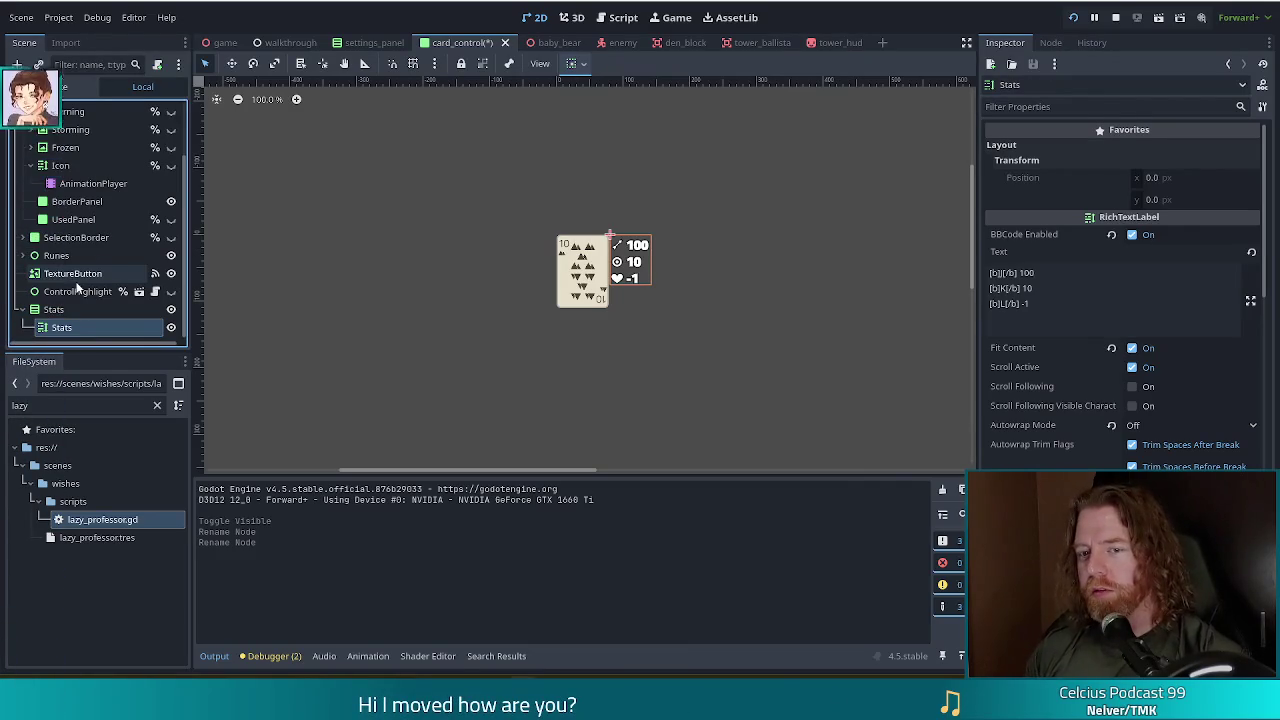
Set the Stats label to Access as Unique Name and save the card_control scene.
{"action": "right_click", "coordinate": [84, 327]}
{"action": "left_click", "coordinate": [160, 616]}
{"action": "key", "text": "ctrl+s"}
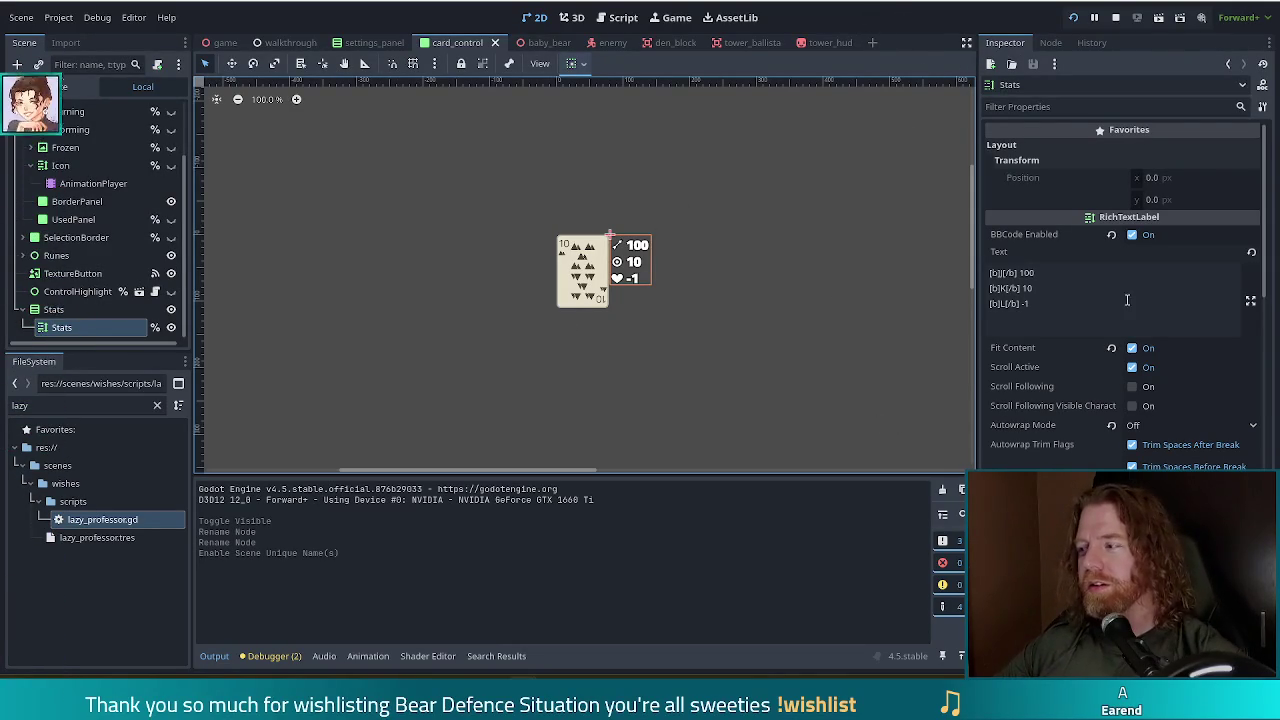
Switch to game.gd in the Script editor and start a Find in Files search for 'hud'.
{"action": "left_click", "coordinate": [1088, 320]}
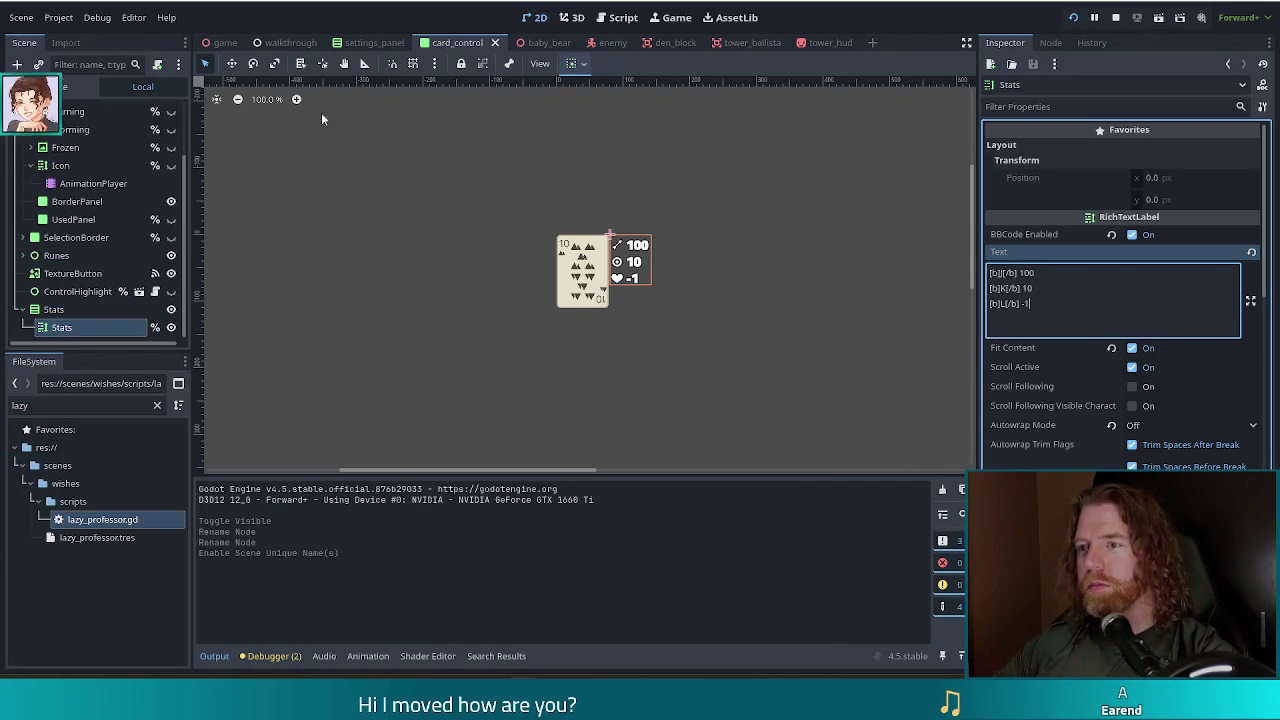
{"action": "left_click", "coordinate": [613, 20]}
{"action": "left_click", "coordinate": [655, 240]}
{"action": "key", "text": "ctrl+shift+f"}
{"action": "type", "text": "hud"}
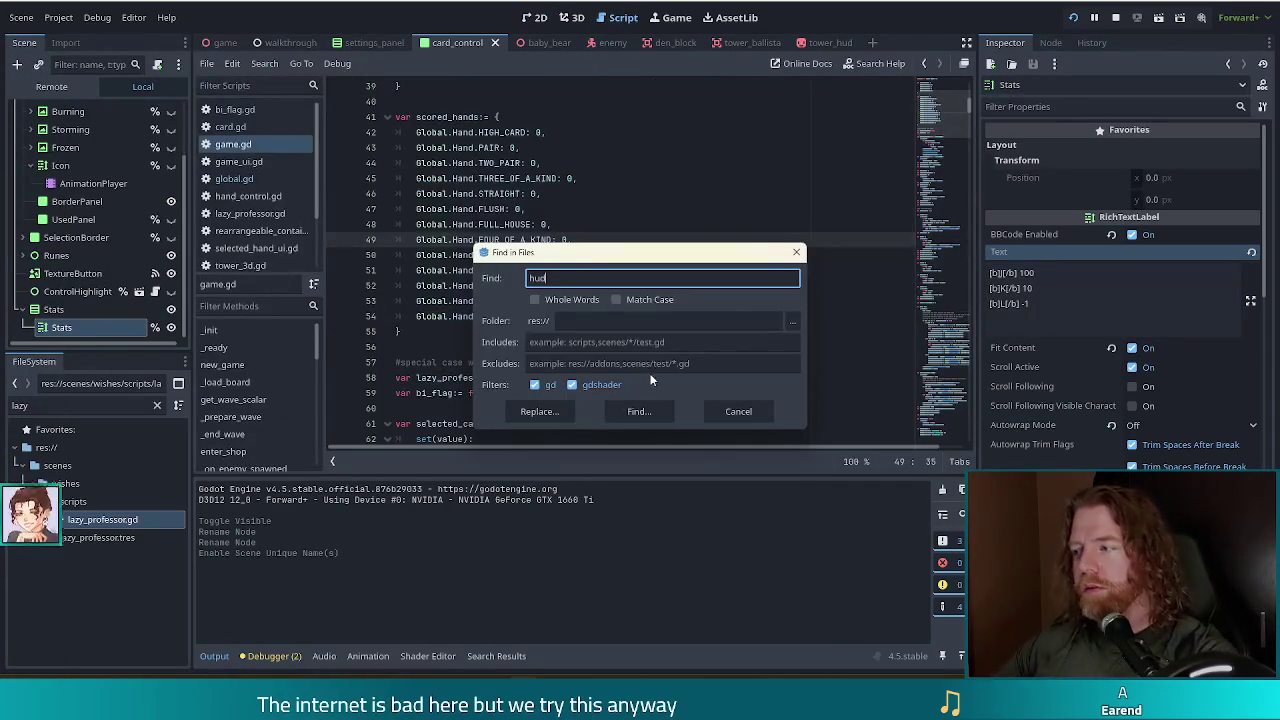
Run the 'hud' search, check the tower_3d.gd match, then return to game.gd line 50.
{"action": "left_click", "coordinate": [648, 411]}
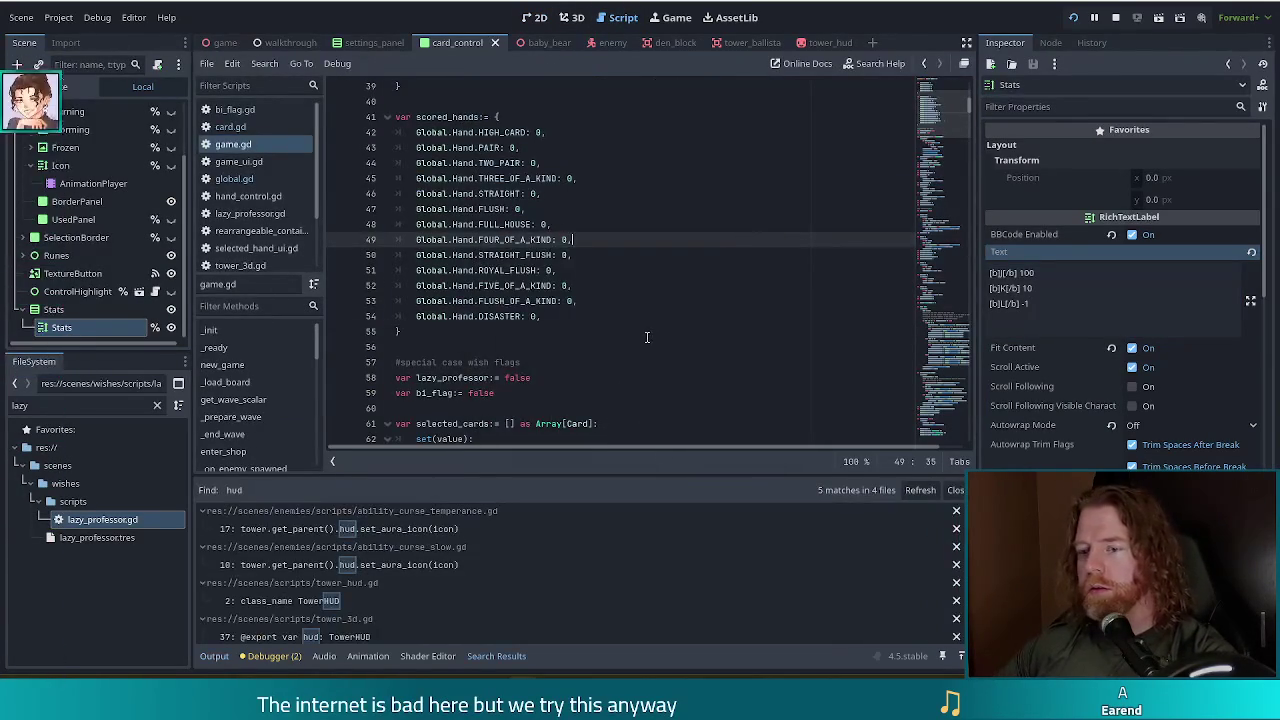
{"action": "scroll", "coordinate": [471, 538], "scroll_direction": "down", "scroll_amount": 1}
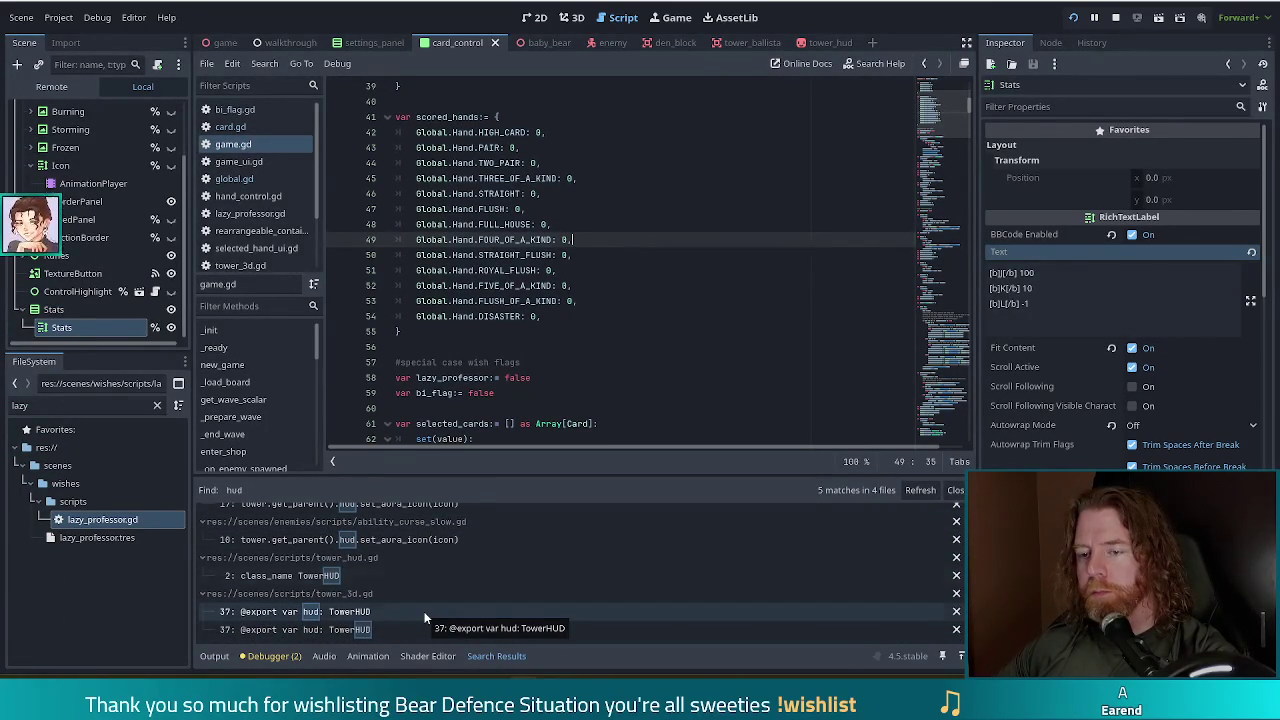
{"action": "left_click", "coordinate": [238, 267]}
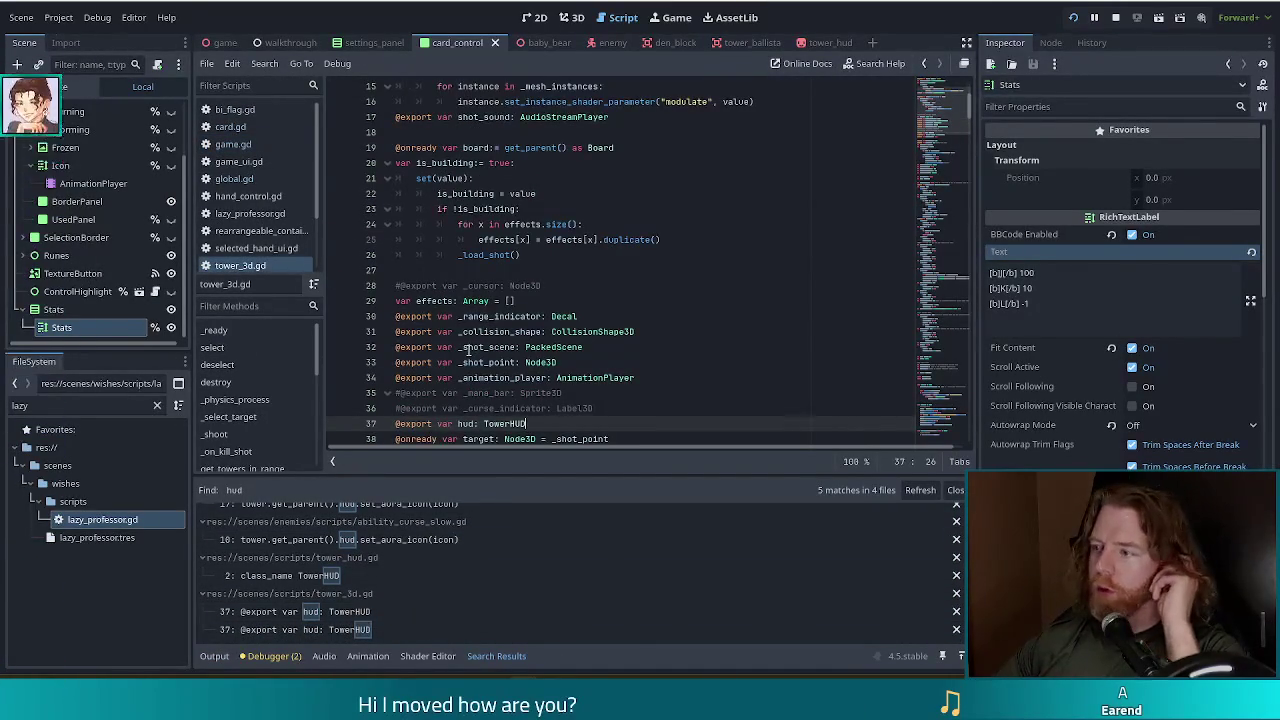
{"action": "left_click", "coordinate": [233, 144]}
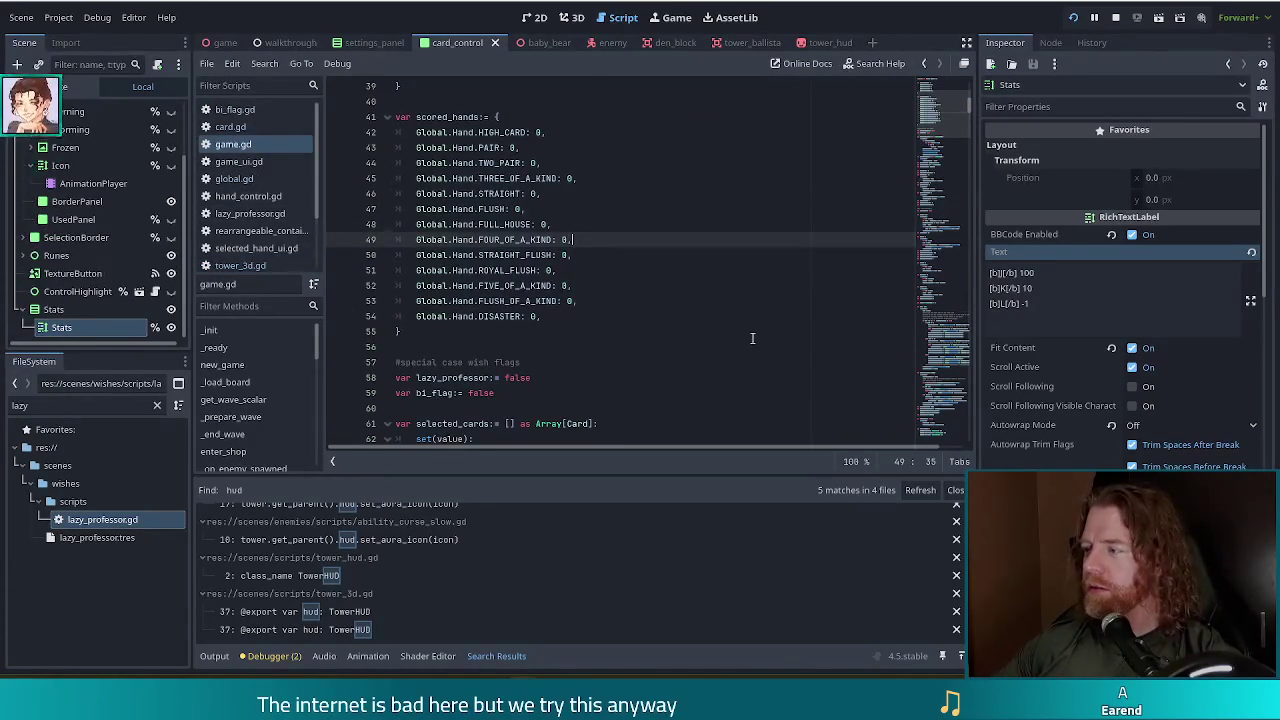
{"action": "left_click", "coordinate": [552, 255]}
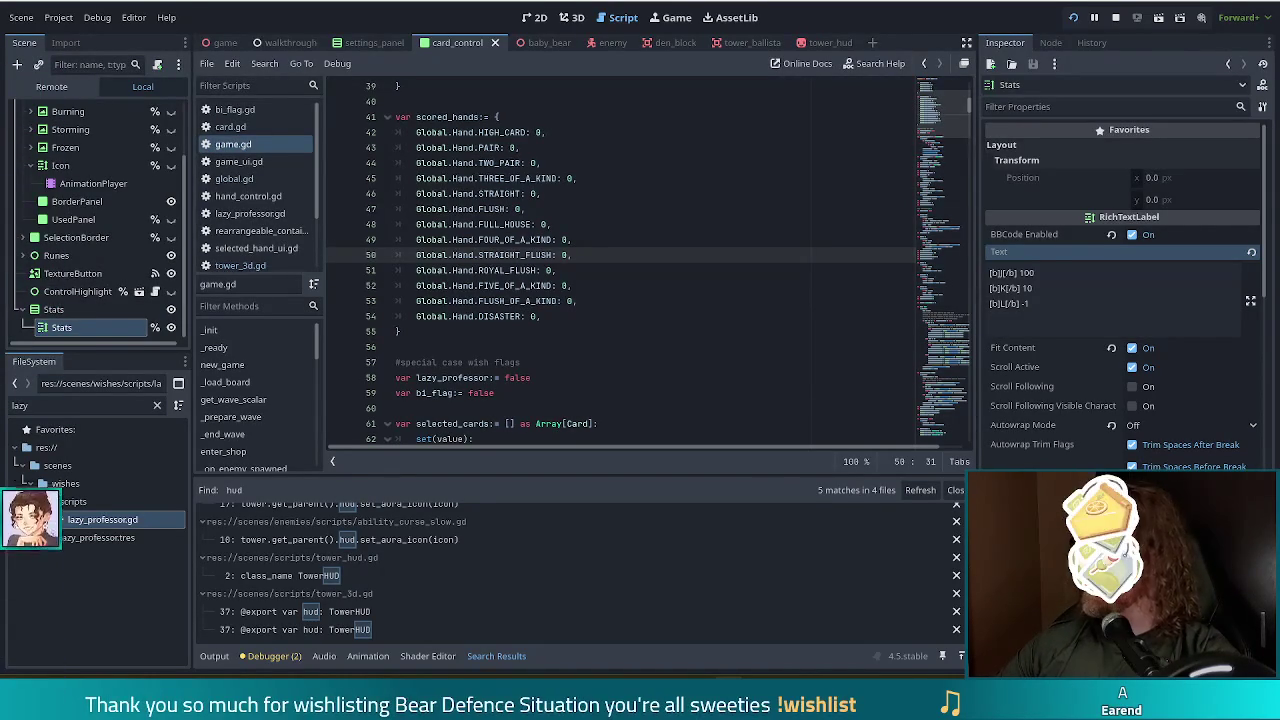
Jump from game.gd line 56 to the _score_card function via the methods list.
{"action": "left_click", "coordinate": [621, 350]}
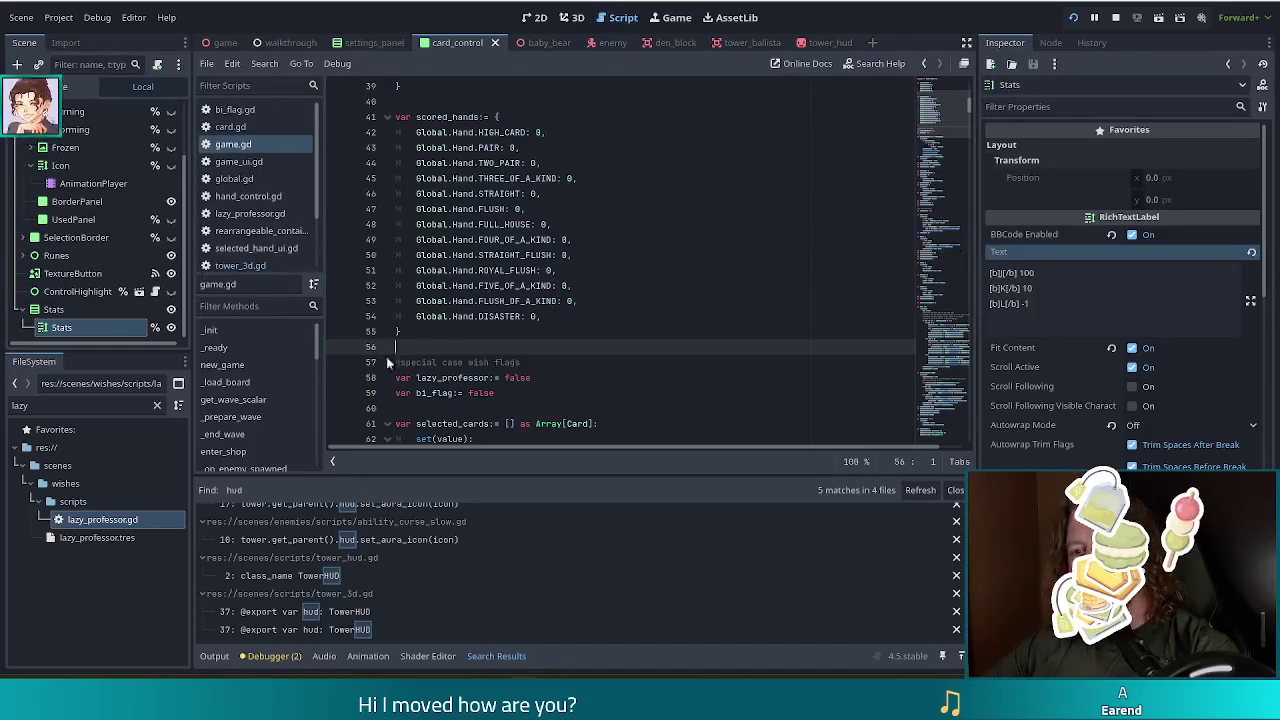
{"action": "scroll", "coordinate": [271, 406], "scroll_direction": "down", "scroll_amount": 5}
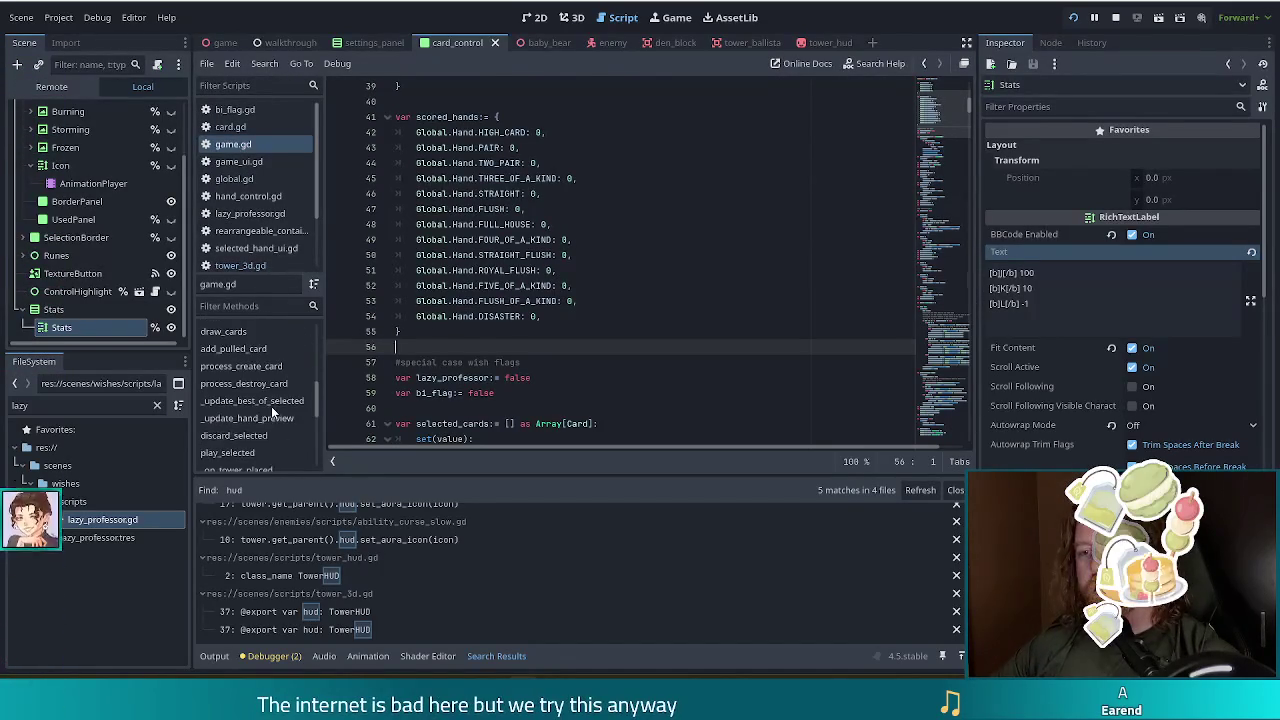
{"action": "scroll", "coordinate": [271, 406], "scroll_direction": "down", "scroll_amount": 1}
{"action": "left_click", "coordinate": [225, 449]}
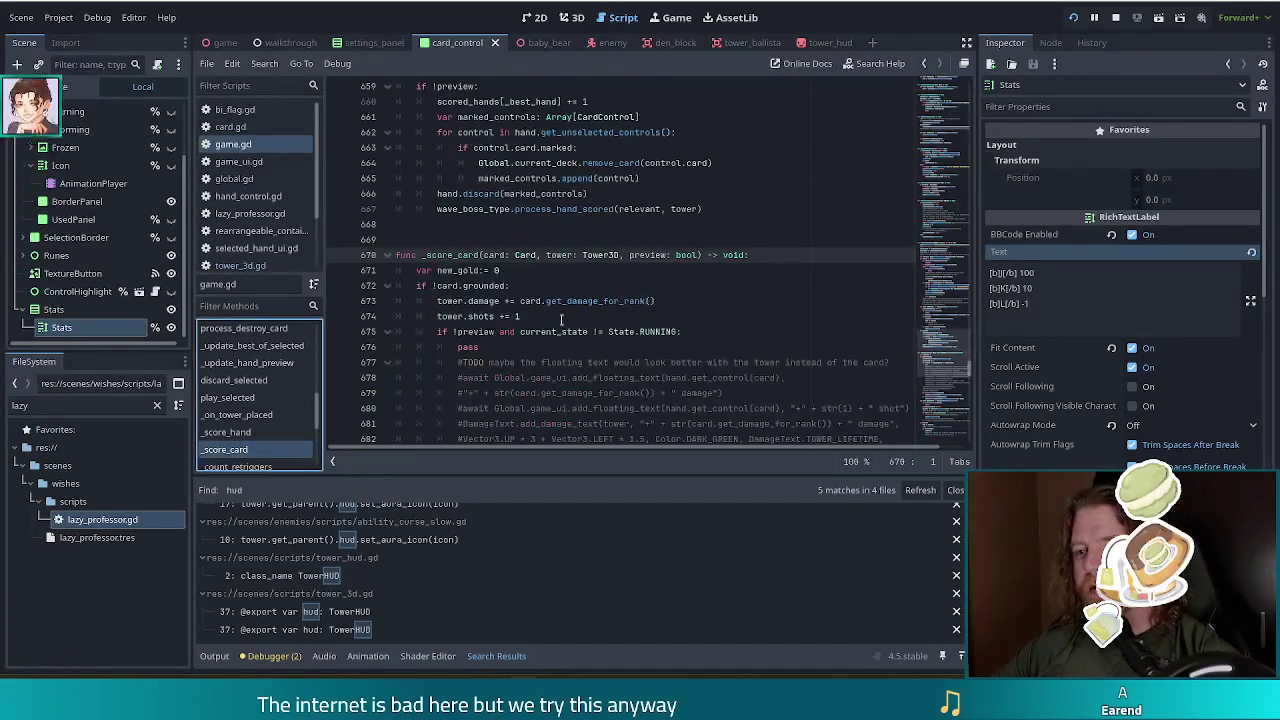
In _score_card, review the TODO comment on line 677 and select 'pass' on line 676.
{"action": "left_click", "coordinate": [578, 316]}
{"action": "scroll", "coordinate": [573, 291], "scroll_direction": "down", "scroll_amount": 3}
{"action": "left_click", "coordinate": [570, 286]}
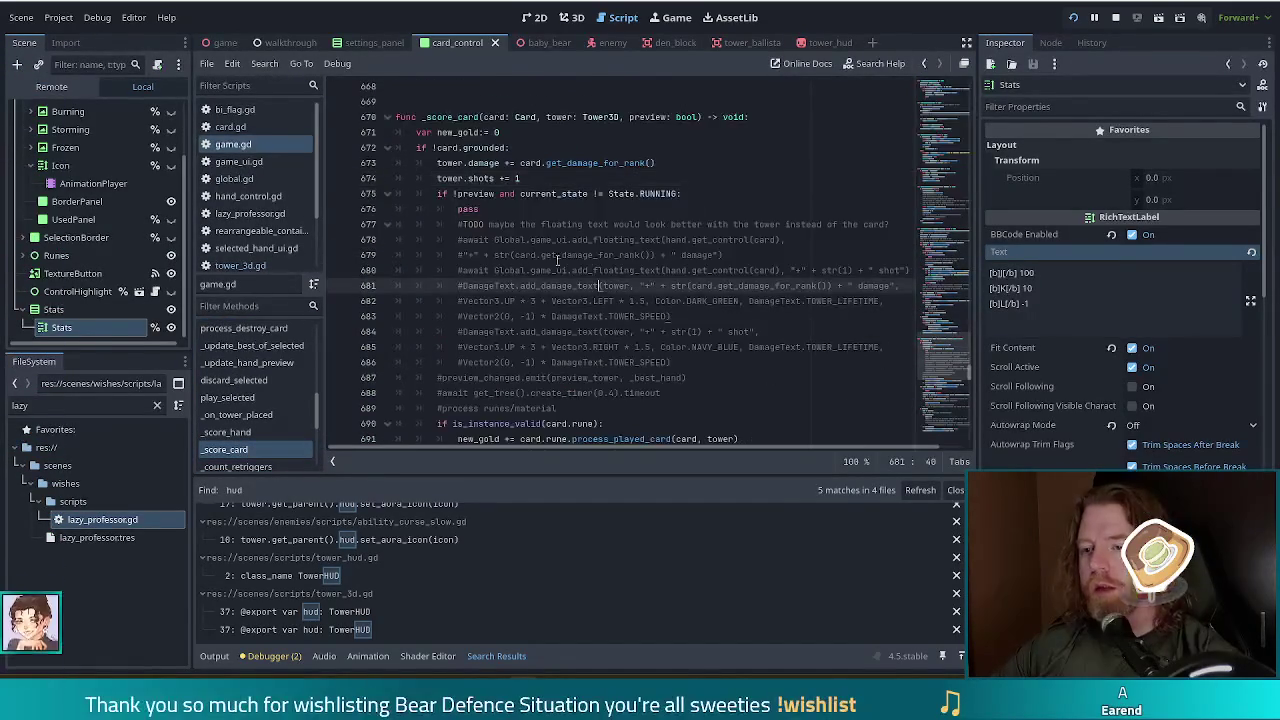
{"action": "left_click", "coordinate": [520, 224]}
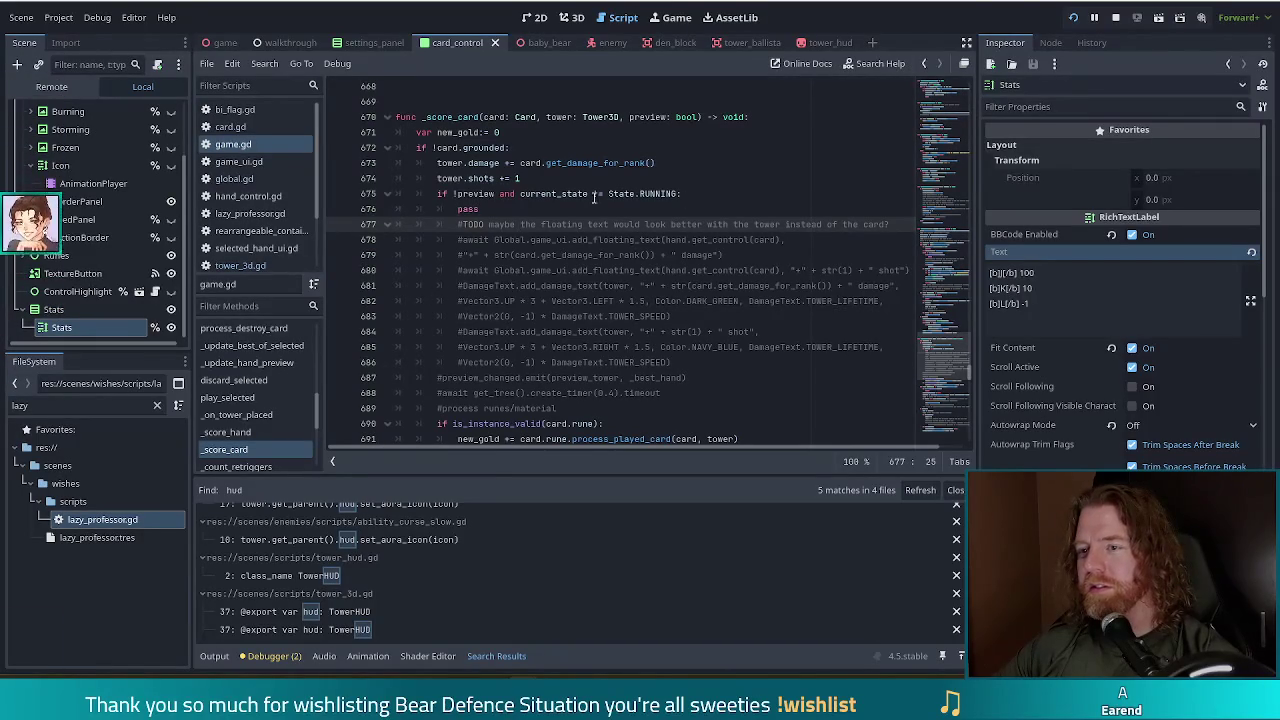
{"action": "left_click", "coordinate": [906, 220]}
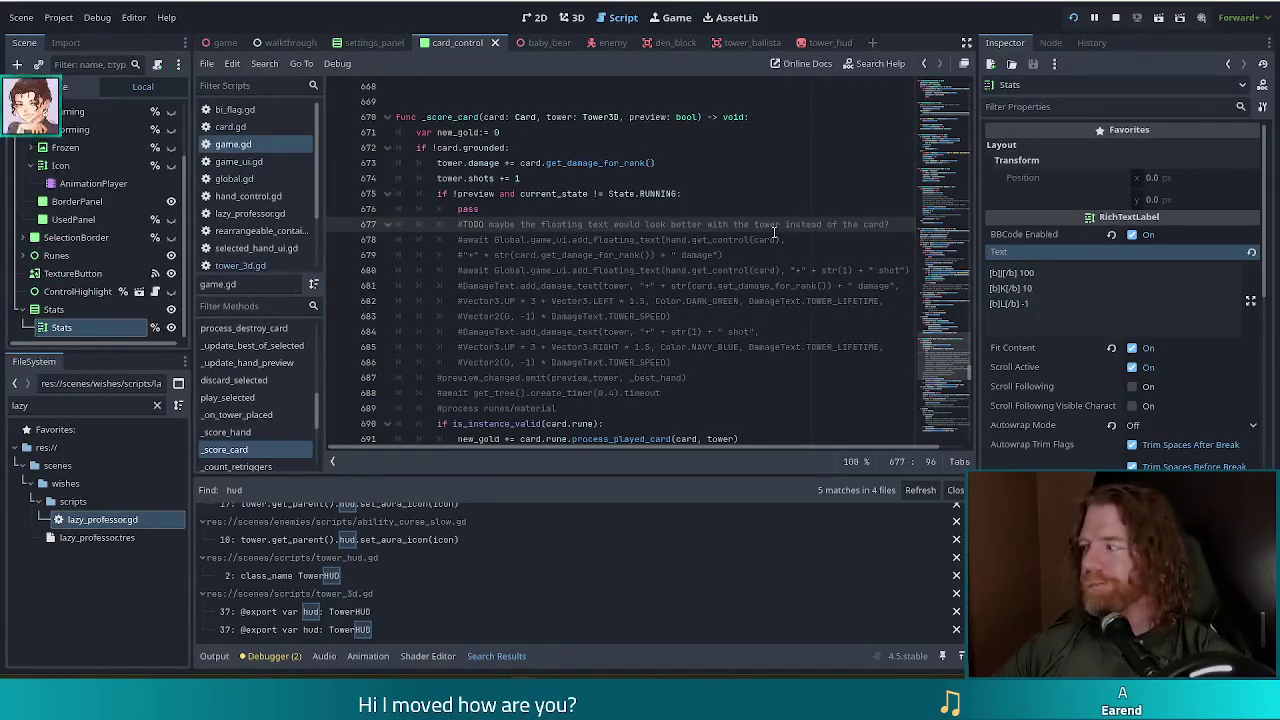
{"action": "left_click", "coordinate": [512, 208]}
{"action": "double_click", "coordinate": [466, 208]}
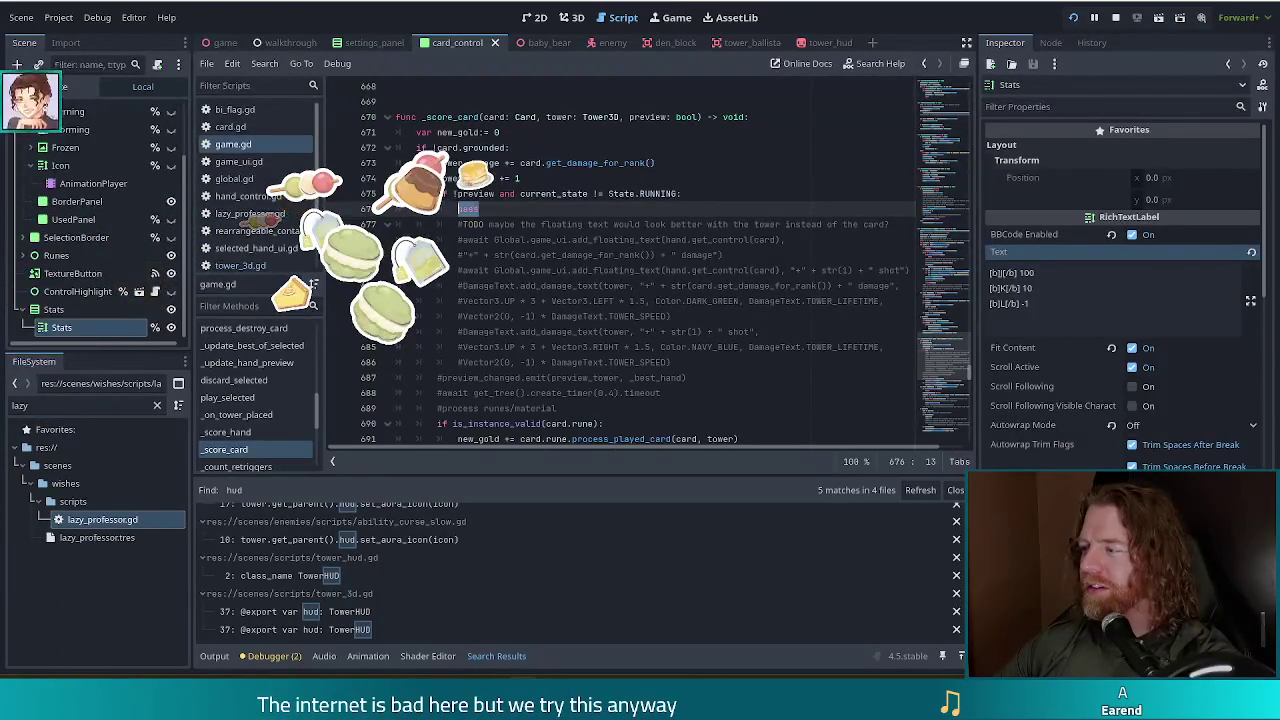
Capture a snip of the stream chat region with Win+Shift+S.
{"action": "key", "text": "super+shift+s"}
{"action": "key", "text": "Escape"}
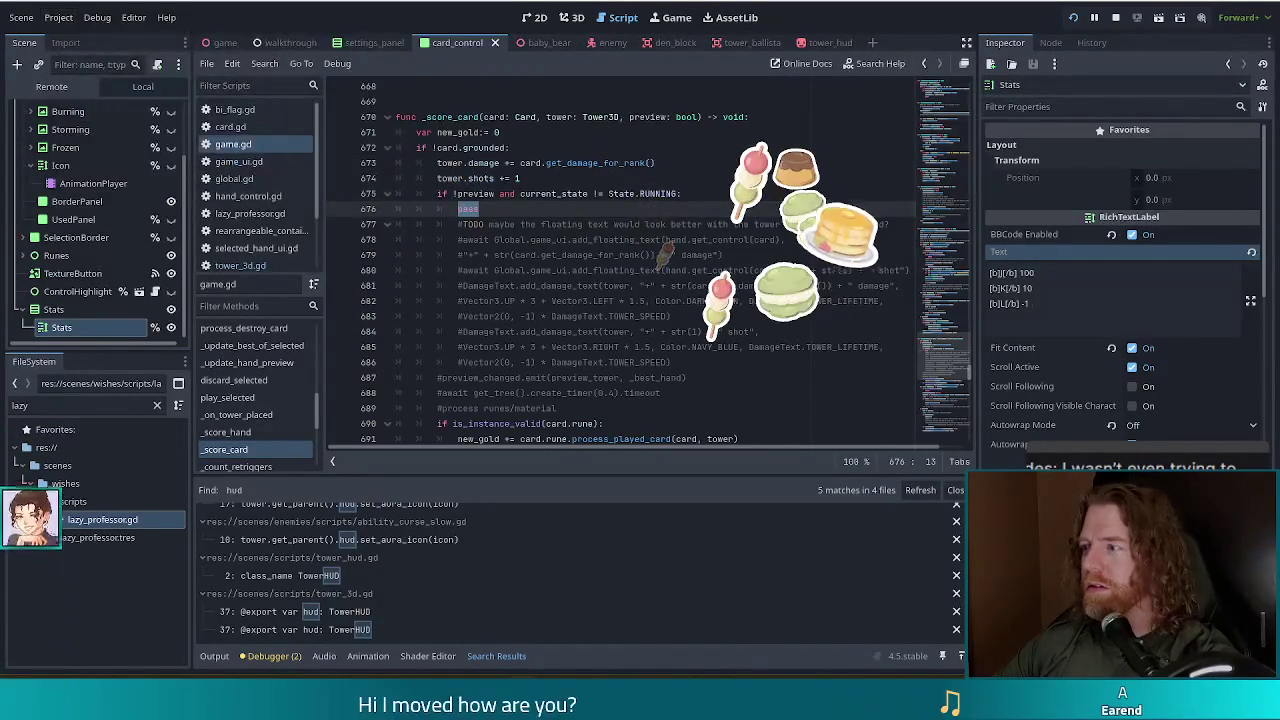
{"action": "key", "text": "super+shift+s"}
{"action": "left_click_drag", "start_coordinate": [1138, 344], "coordinate": [1191, 367]}
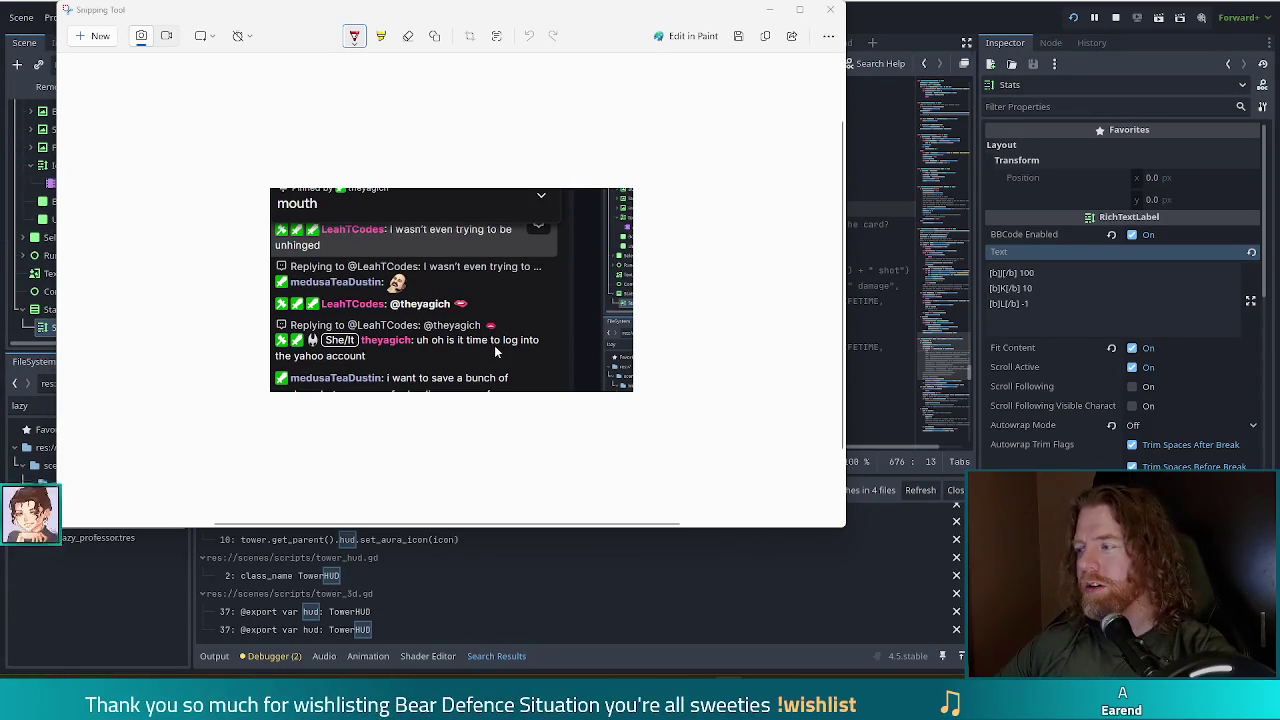
Minimize Snipping Tool to bring back the Godot script editor showing game.gd.
{"action": "left_click", "coordinate": [770, 10]}
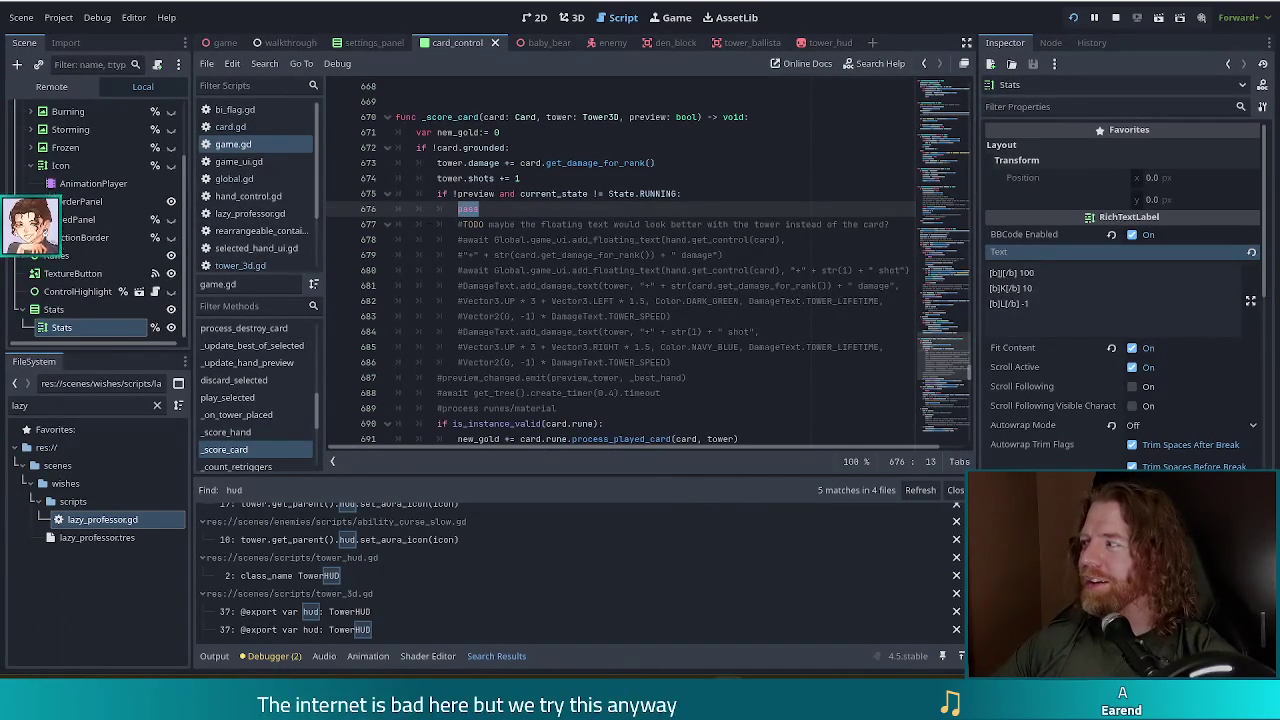
{"action": "key", "text": "Right"}
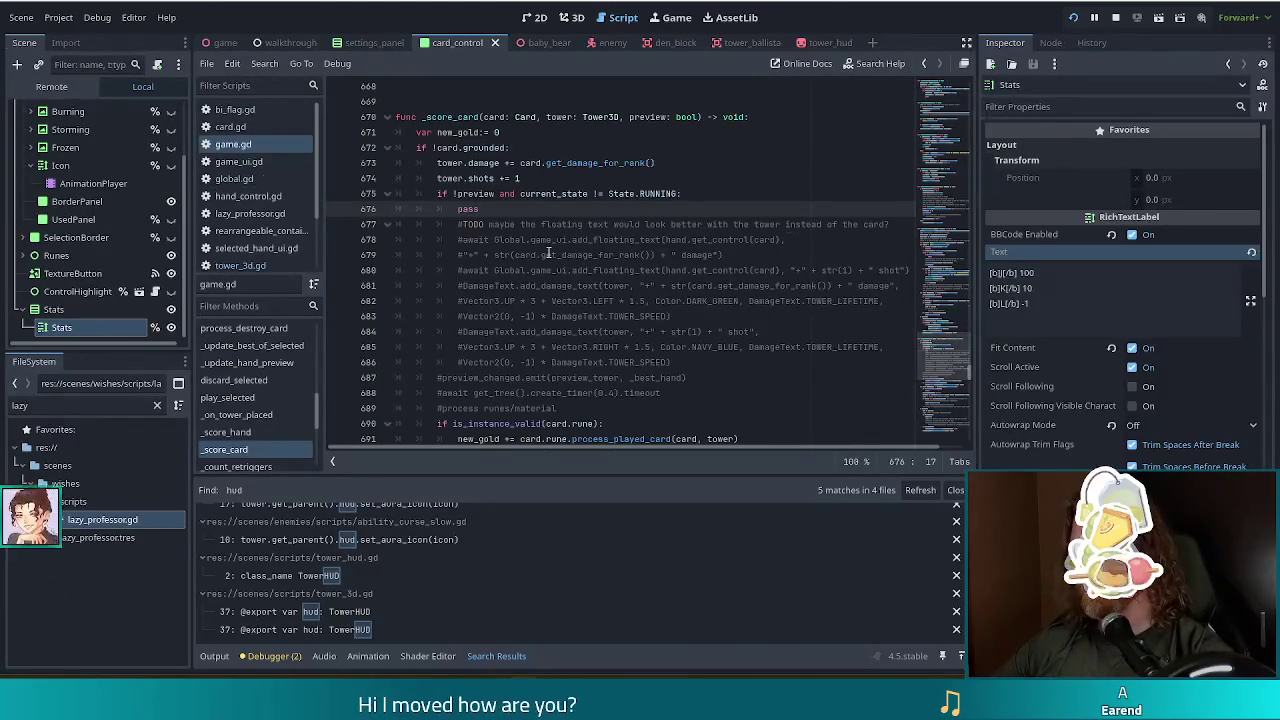
{"action": "left_click_drag", "start_coordinate": [481, 209], "coordinate": [457, 208]}
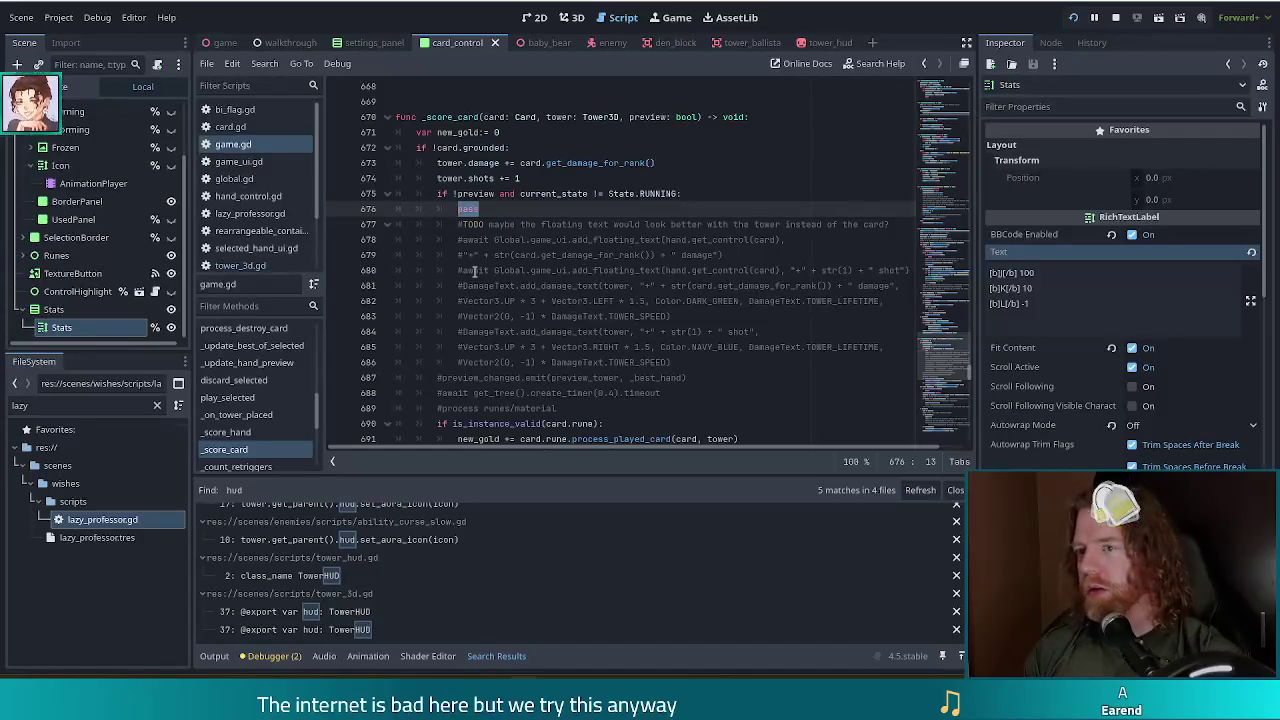
Select the retrigger loop in _score_card, from var trigger_count through scored_suits += 1.
{"action": "scroll", "coordinate": [474, 270], "scroll_direction": "down", "scroll_amount": 2}
{"action": "scroll", "coordinate": [598, 290], "scroll_direction": "up", "scroll_amount": 4}
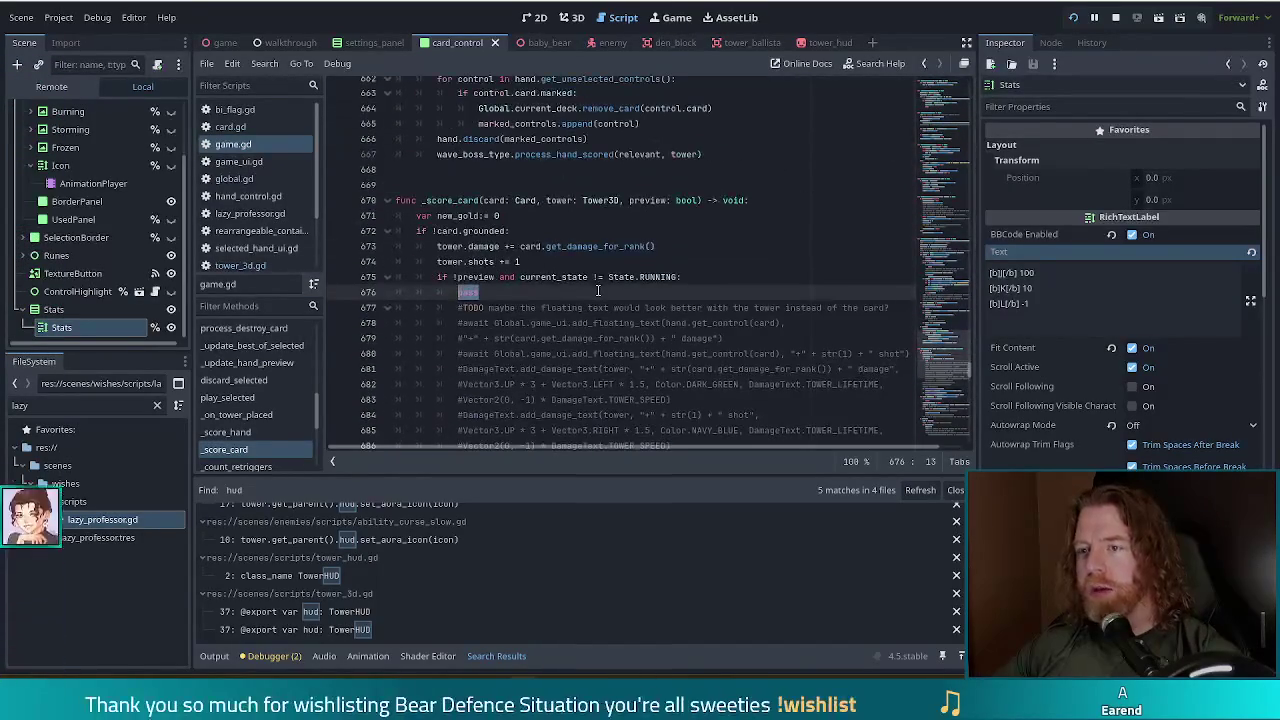
{"action": "scroll", "coordinate": [596, 290], "scroll_direction": "up", "scroll_amount": 7}
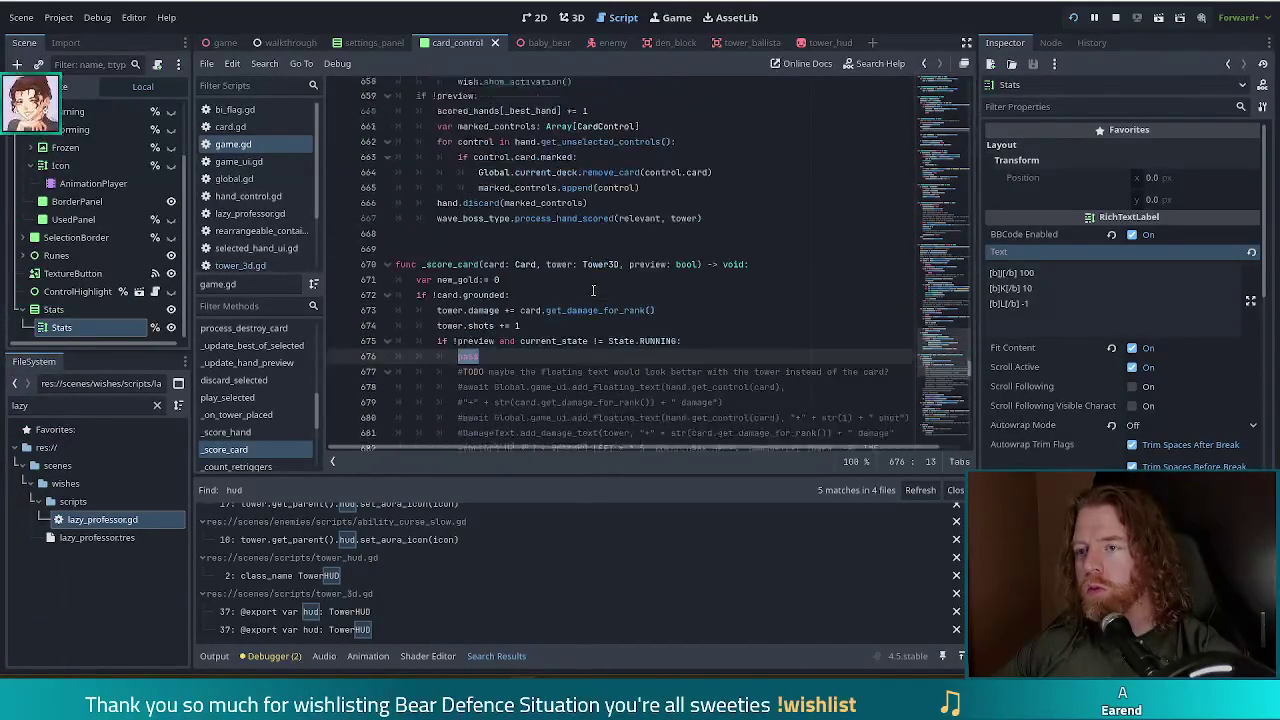
{"action": "scroll", "coordinate": [593, 291], "scroll_direction": "up", "scroll_amount": 5}
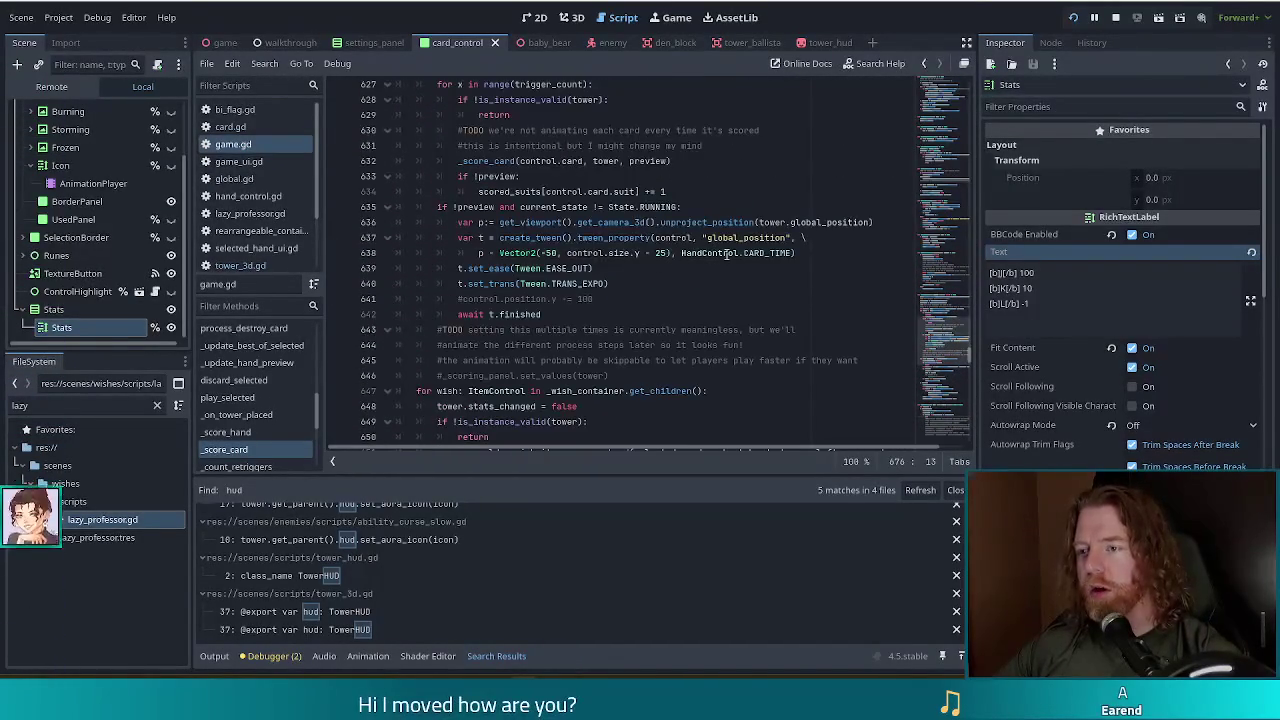
{"action": "scroll", "coordinate": [726, 255], "scroll_direction": "down", "scroll_amount": 2}
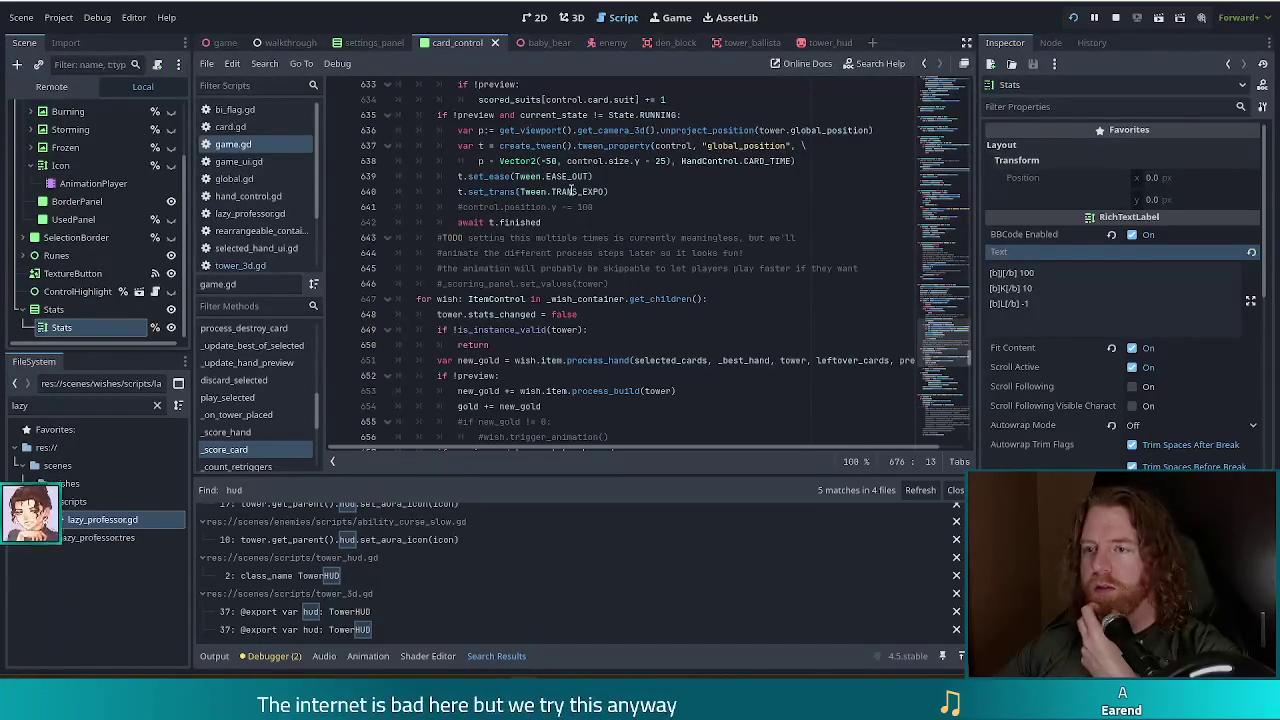
{"action": "scroll", "coordinate": [573, 191], "scroll_direction": "up", "scroll_amount": 1}
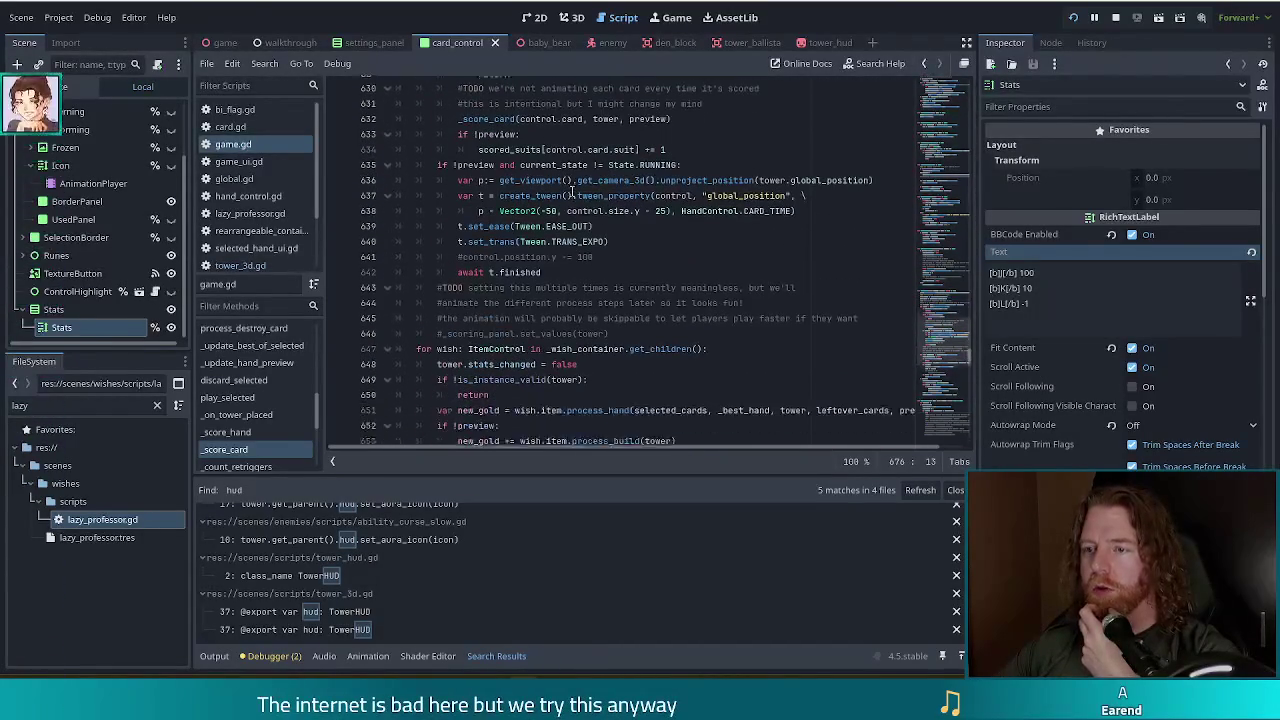
{"action": "scroll", "coordinate": [573, 191], "scroll_direction": "up", "scroll_amount": 2}
{"action": "left_click", "coordinate": [535, 206]}
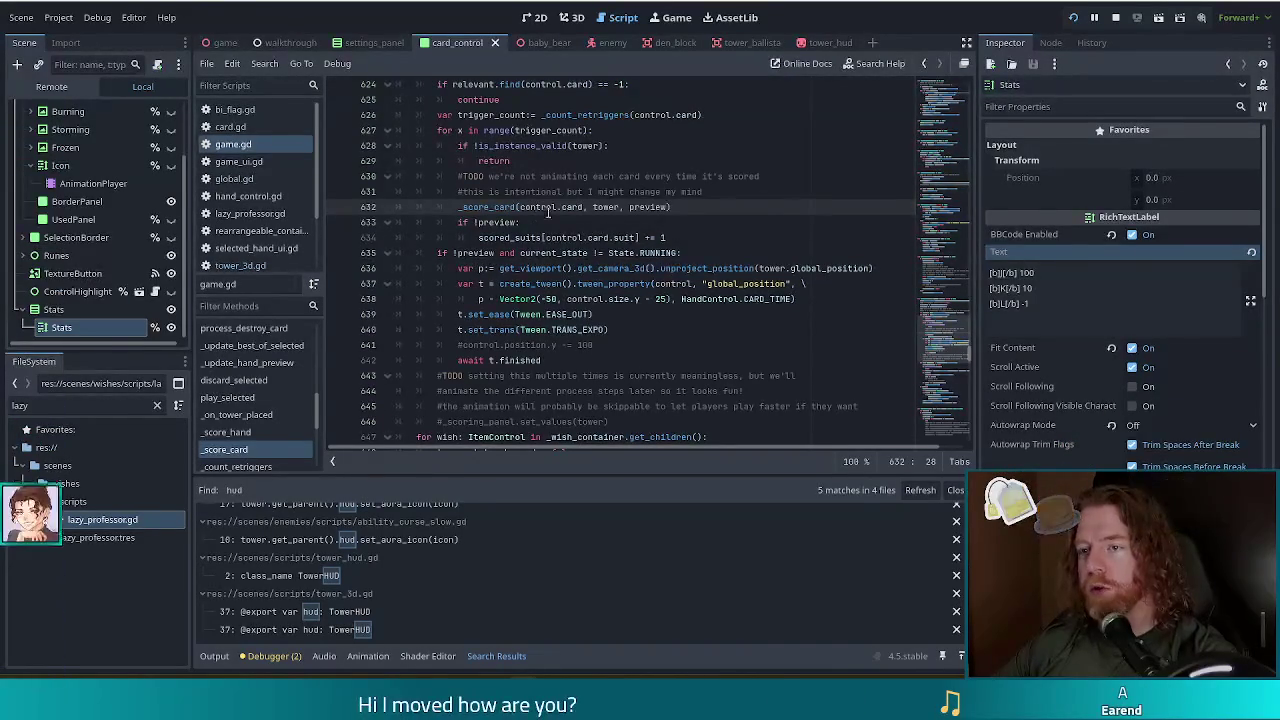
{"action": "key", "text": "Up"}
{"action": "key", "text": "Up"}
{"action": "key", "text": "Up"}
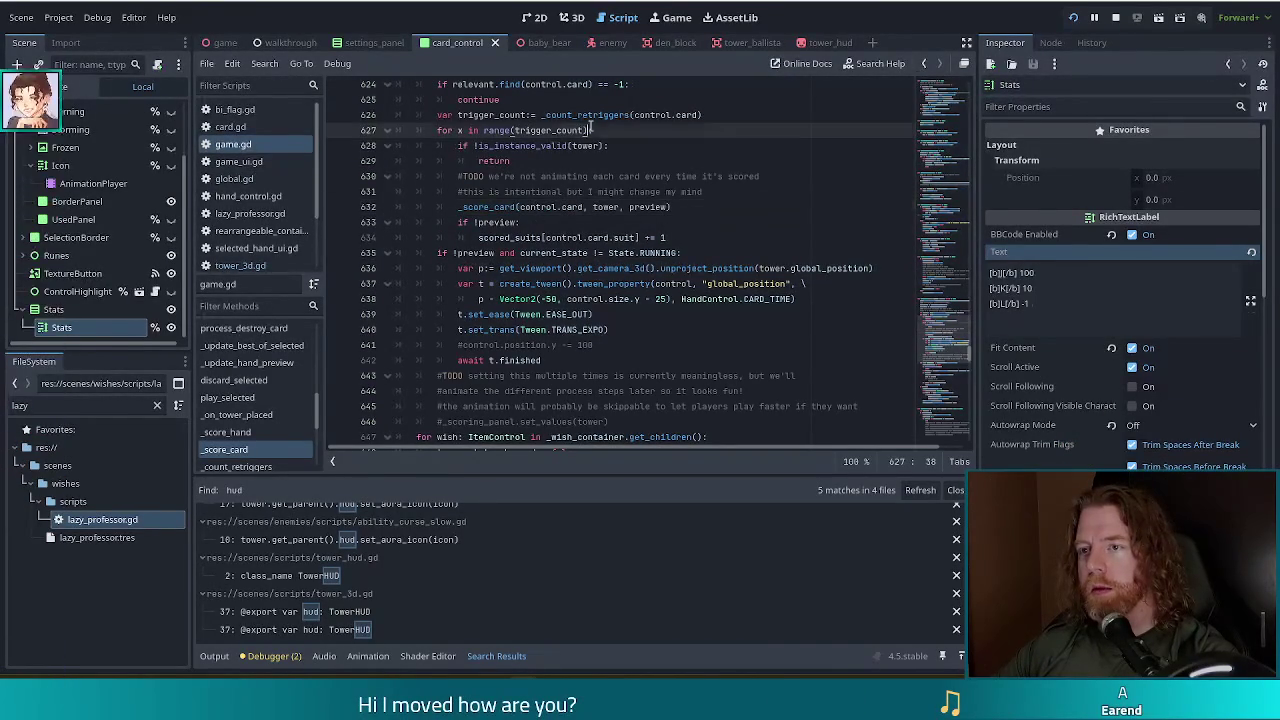
{"action": "left_click_drag", "start_coordinate": [678, 237], "coordinate": [713, 104]}
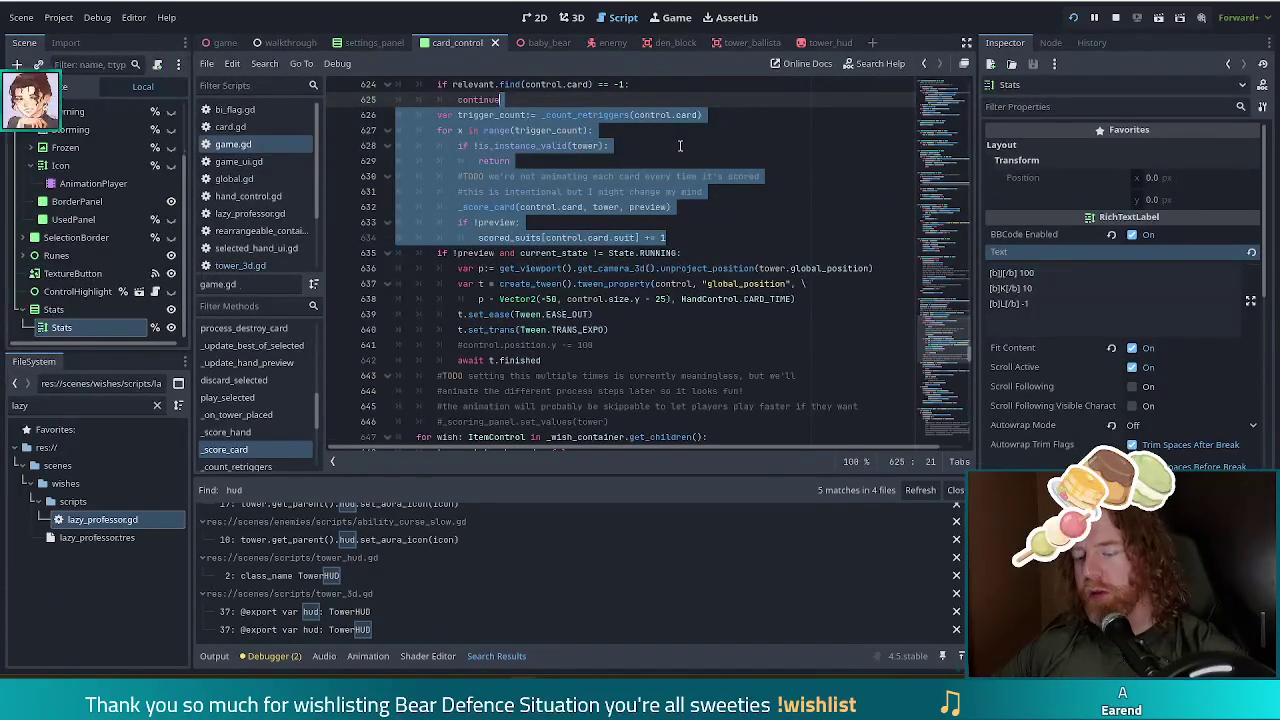
Cut the trigger_count retrigger loop and paste it below the tween block's await t.finished.
{"action": "key", "text": "ctrl+x"}
{"action": "left_click", "coordinate": [561, 226]}
{"action": "key", "text": "ctrl+v"}
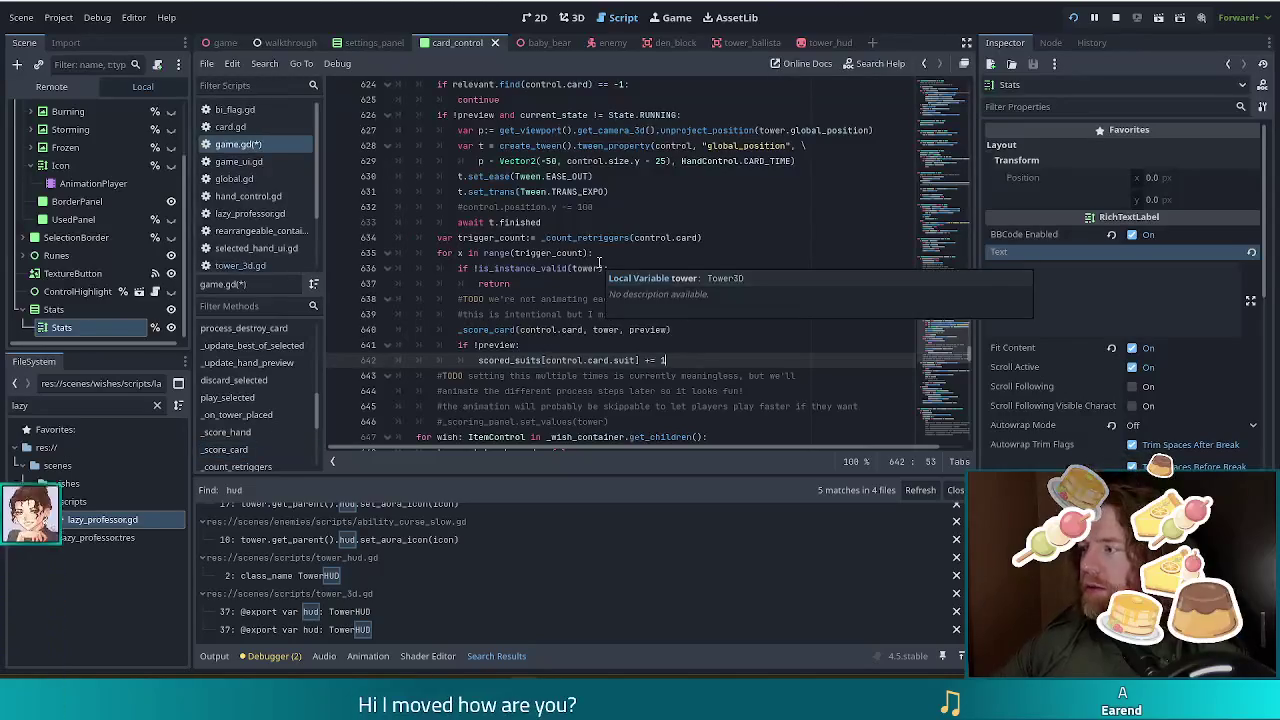
Review the relocated loop lines and place the caret after the tower validity check.
{"action": "left_click", "coordinate": [530, 237]}
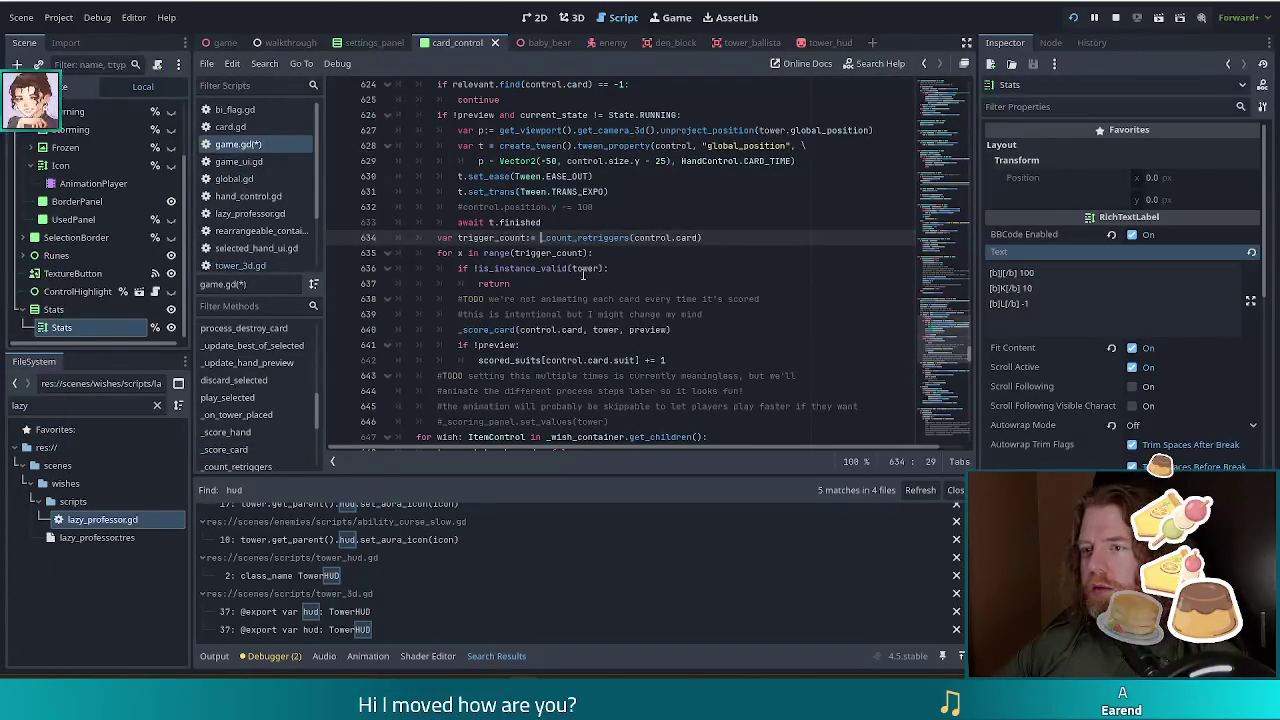
{"action": "left_click", "coordinate": [569, 253]}
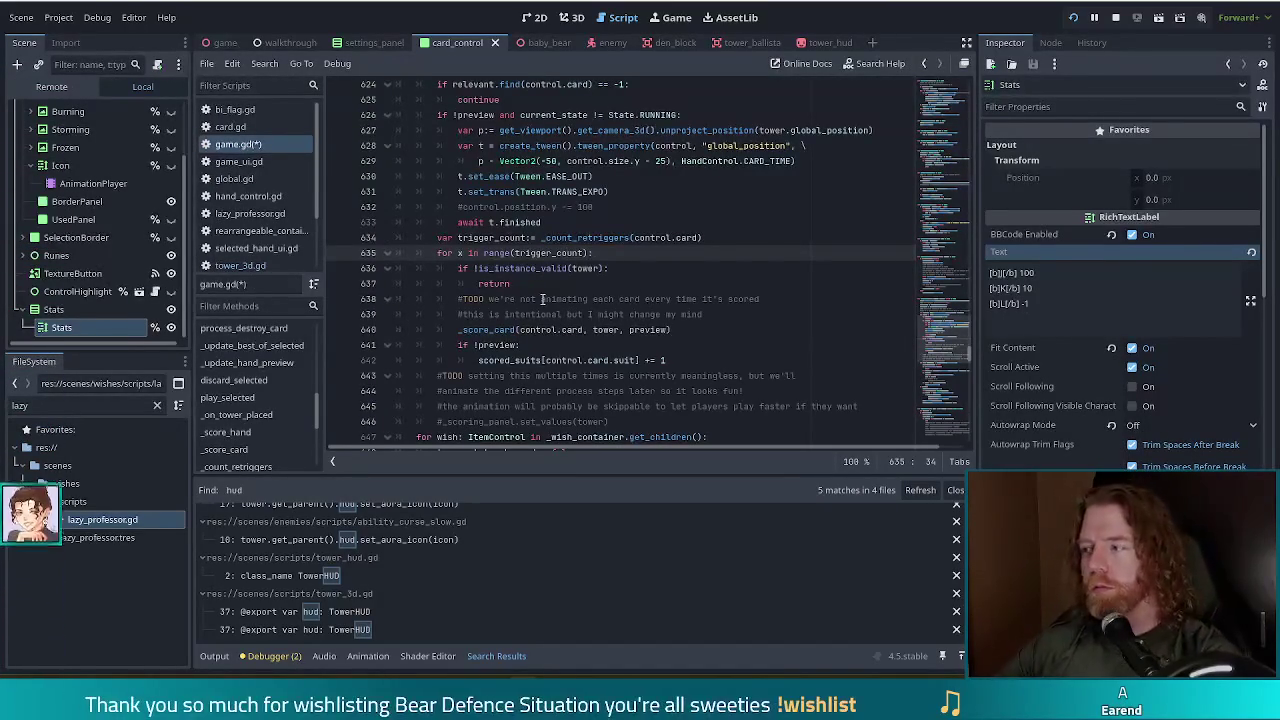
{"action": "scroll", "coordinate": [555, 277], "scroll_direction": "down", "scroll_amount": 2}
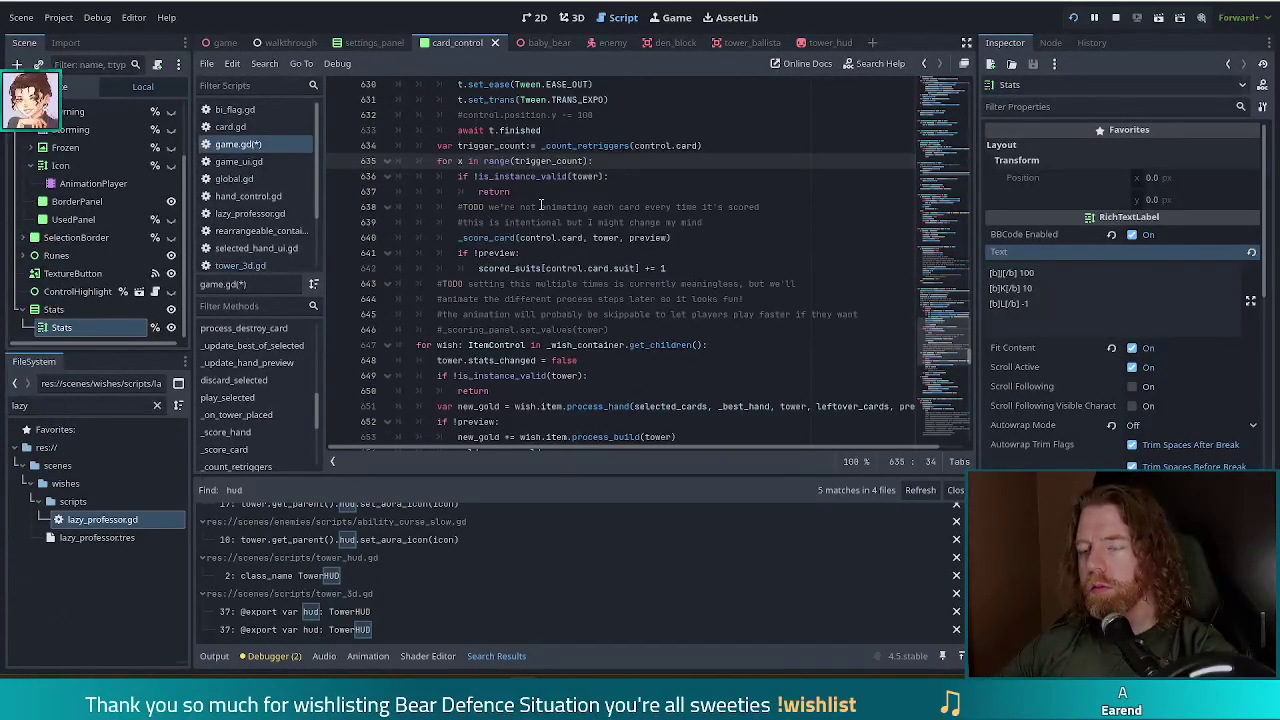
{"action": "left_click", "coordinate": [612, 178]}
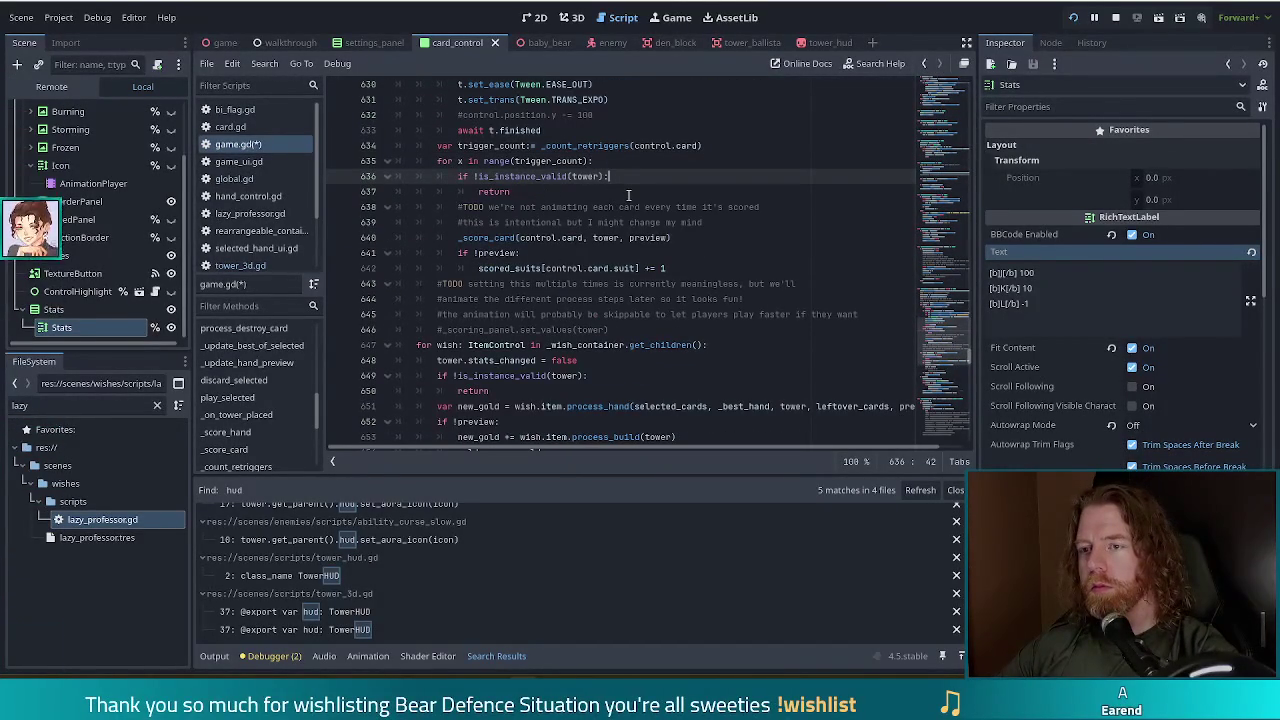
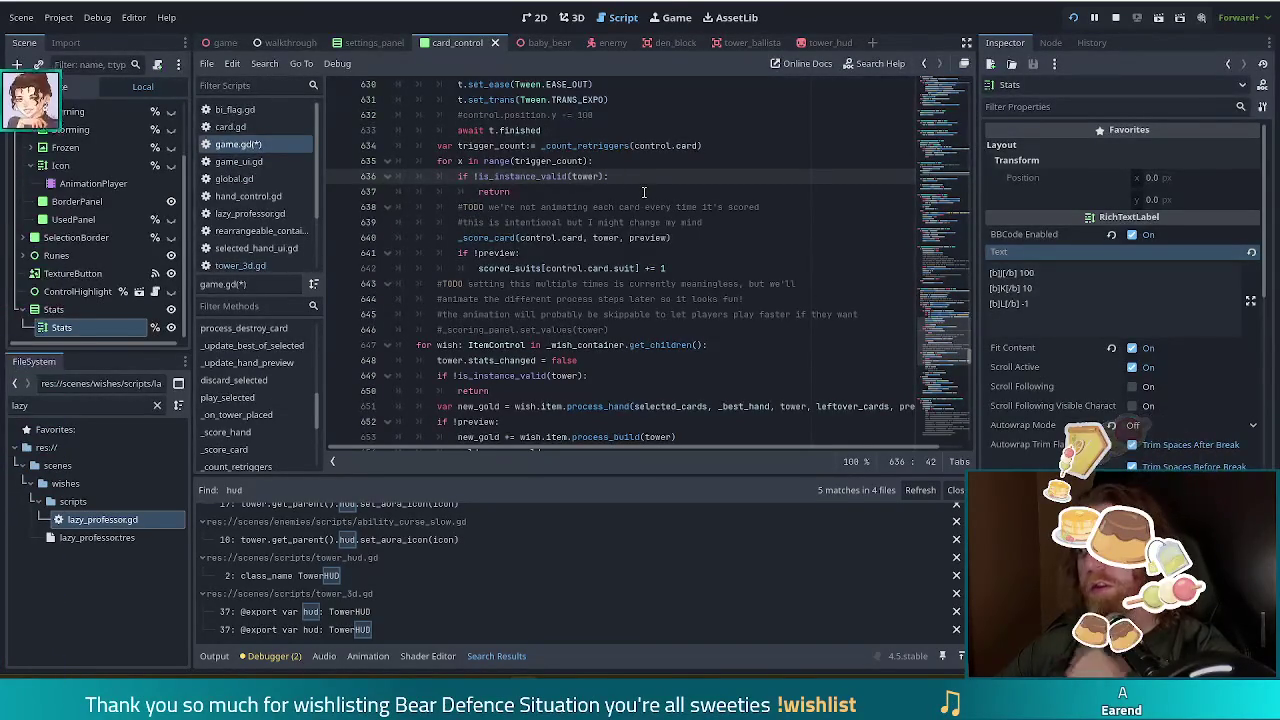
Put await before the _score_card call on line 640 of the retrigger loop.
{"action": "scroll", "coordinate": [638, 188], "scroll_direction": "up", "scroll_amount": 2}
{"action": "left_click", "coordinate": [601, 150]}
{"action": "scroll", "coordinate": [517, 176], "scroll_direction": "up", "scroll_amount": 1}
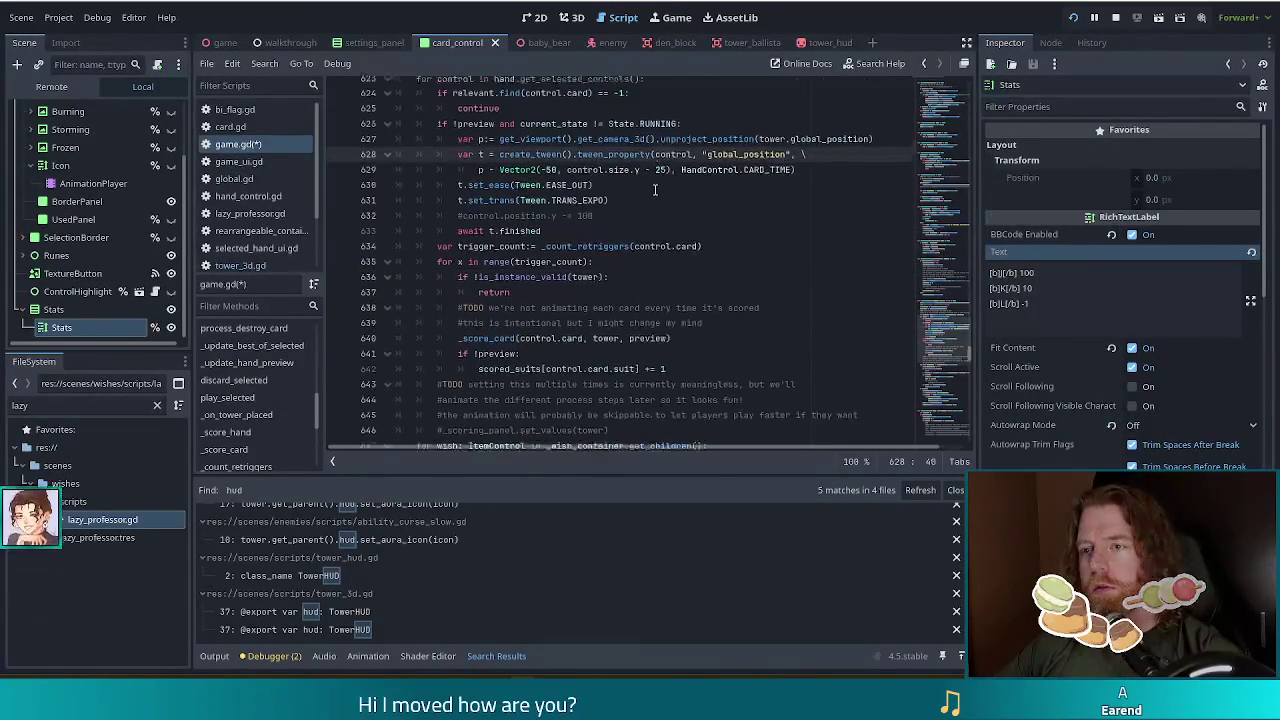
{"action": "scroll", "coordinate": [517, 176], "scroll_direction": "down", "scroll_amount": 3}
{"action": "left_click", "coordinate": [528, 191]}
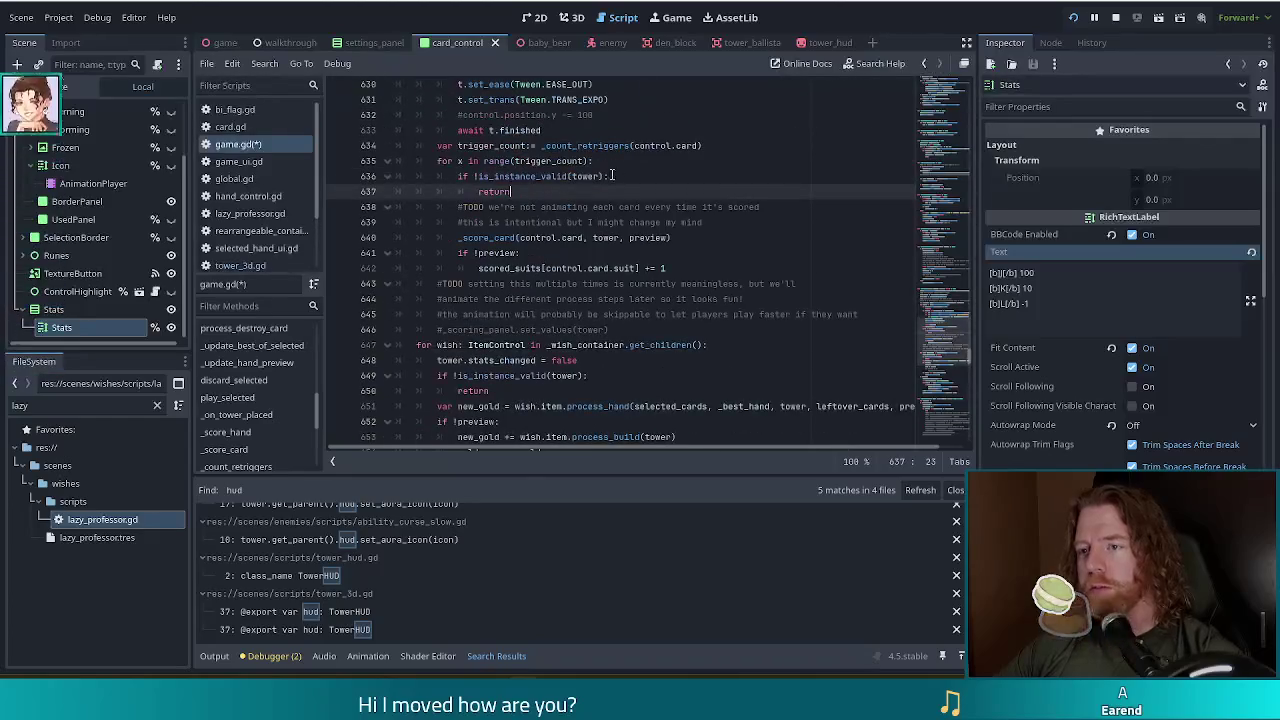
{"action": "left_click", "coordinate": [537, 237]}
{"action": "scroll", "coordinate": [664, 252], "scroll_direction": "down", "scroll_amount": 5}
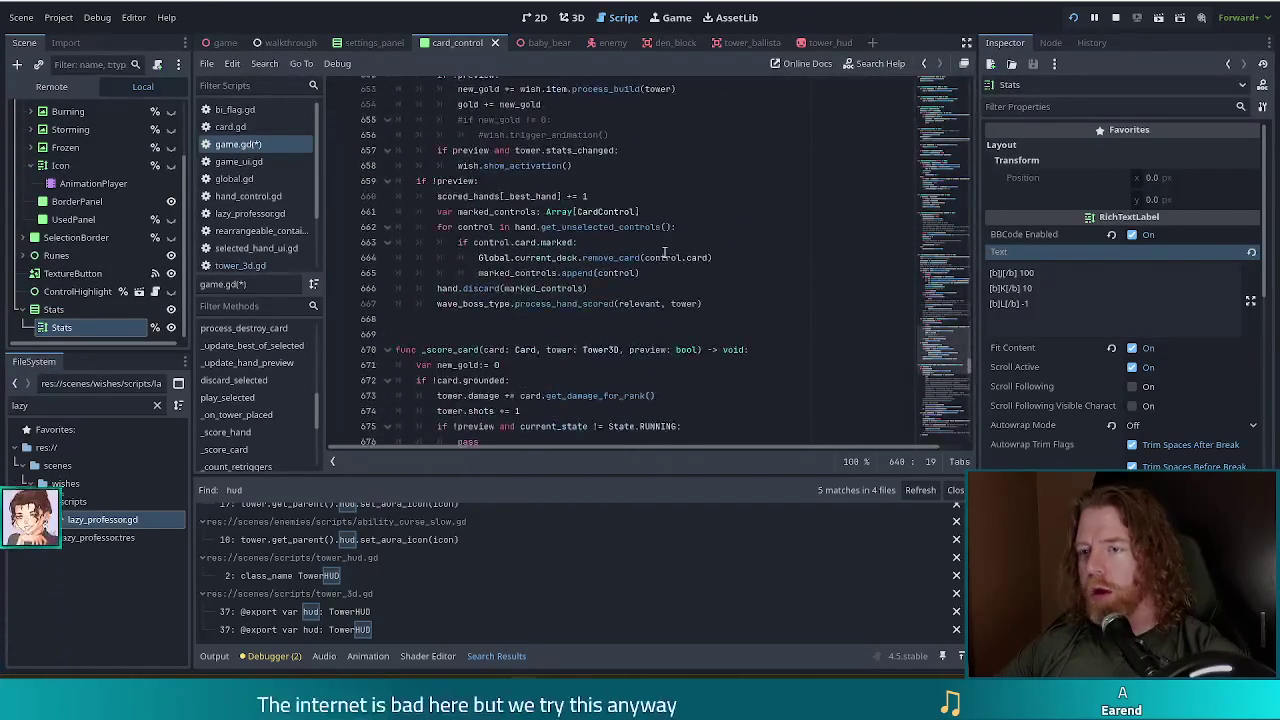
{"action": "scroll", "coordinate": [585, 260], "scroll_direction": "up", "scroll_amount": 4}
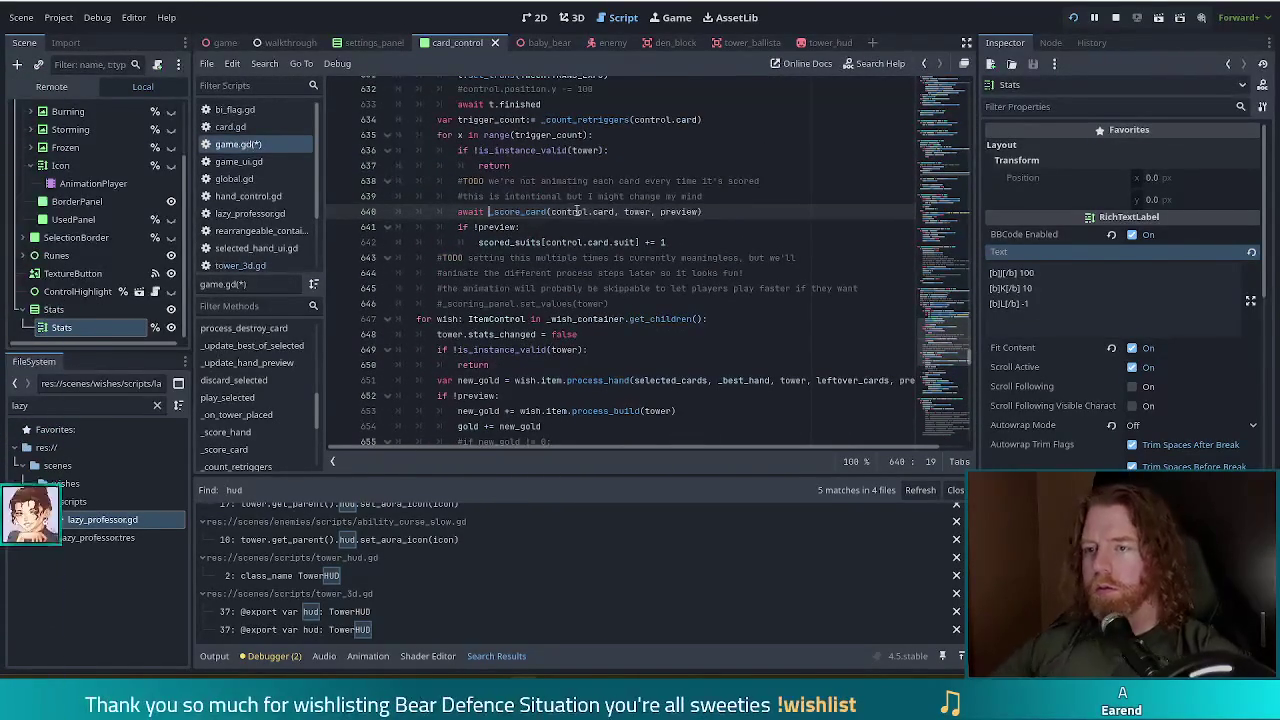
{"action": "left_click", "coordinate": [461, 212]}
{"action": "type", "text": "await"}
Jump to the _score_card definition and view its grounded branch.
{"action": "left_click", "coordinate": [521, 212], "text": "ctrl"}
{"action": "left_click", "coordinate": [576, 286]}
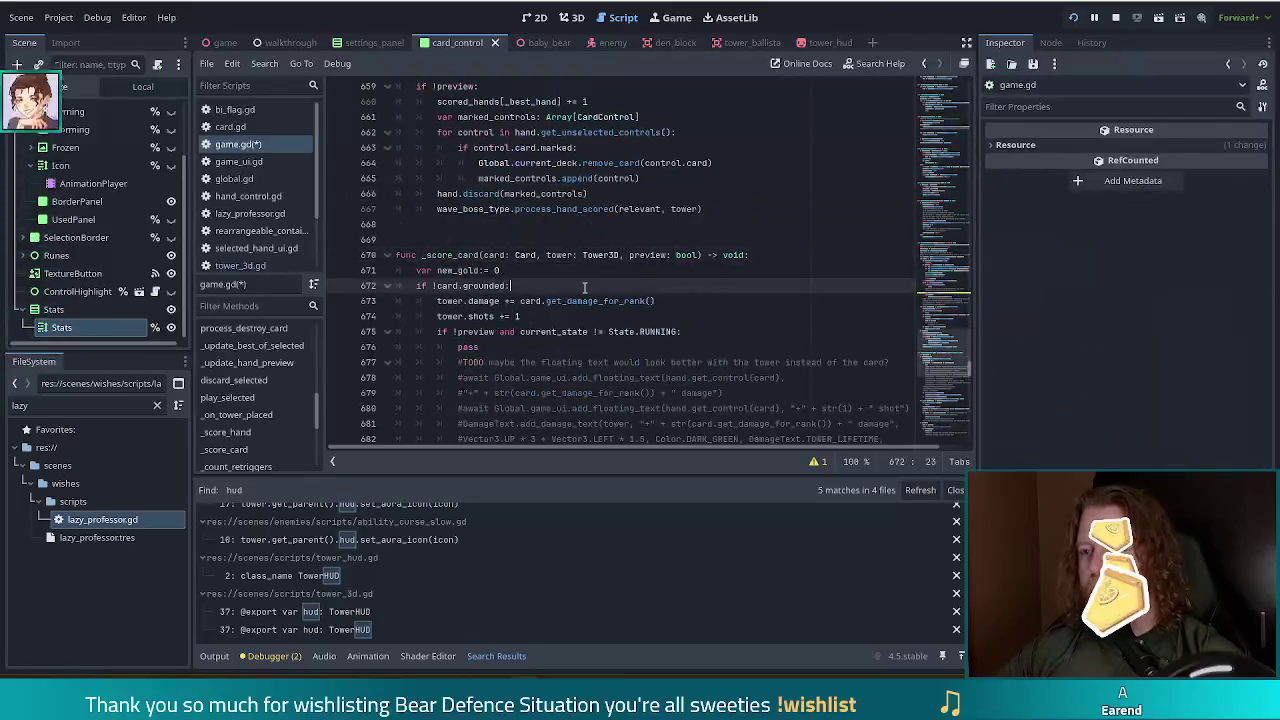
{"action": "scroll", "coordinate": [576, 280], "scroll_direction": "down", "scroll_amount": 3}
Replace the pass placeholder with var control:= hand.get_control(card).
{"action": "double_click", "coordinate": [468, 208]}
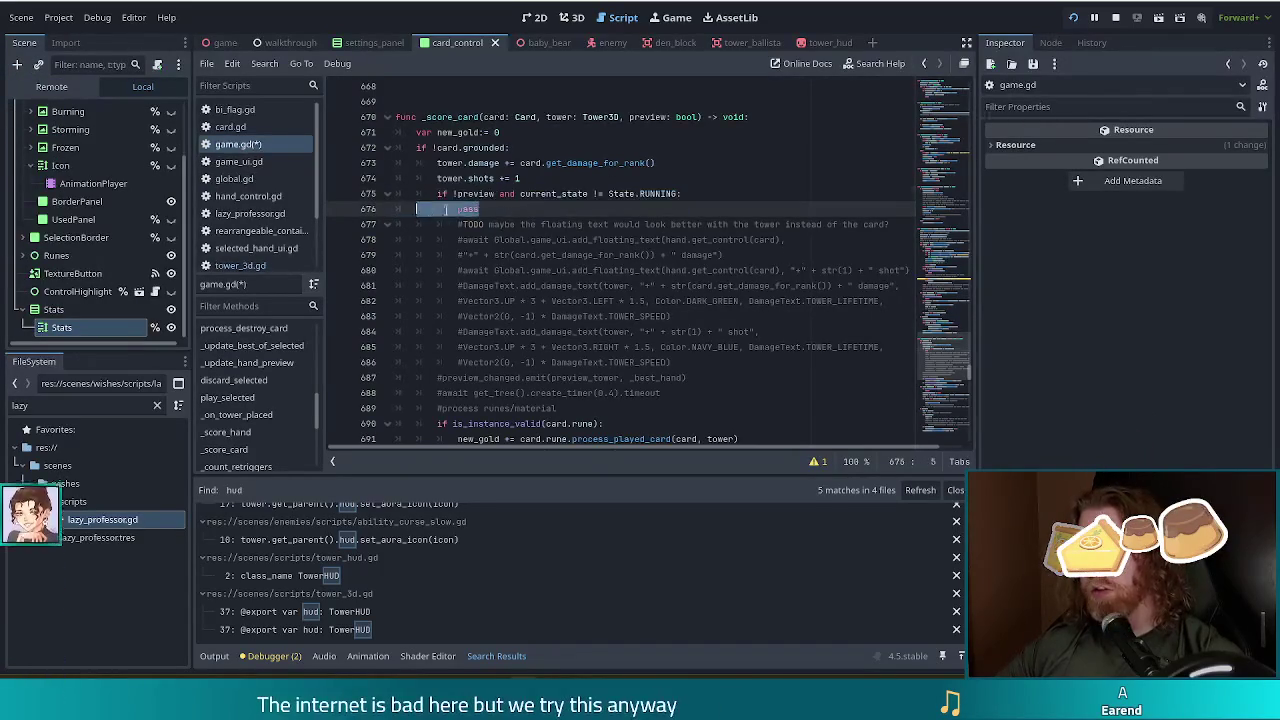
{"action": "type", "text": "hand."}
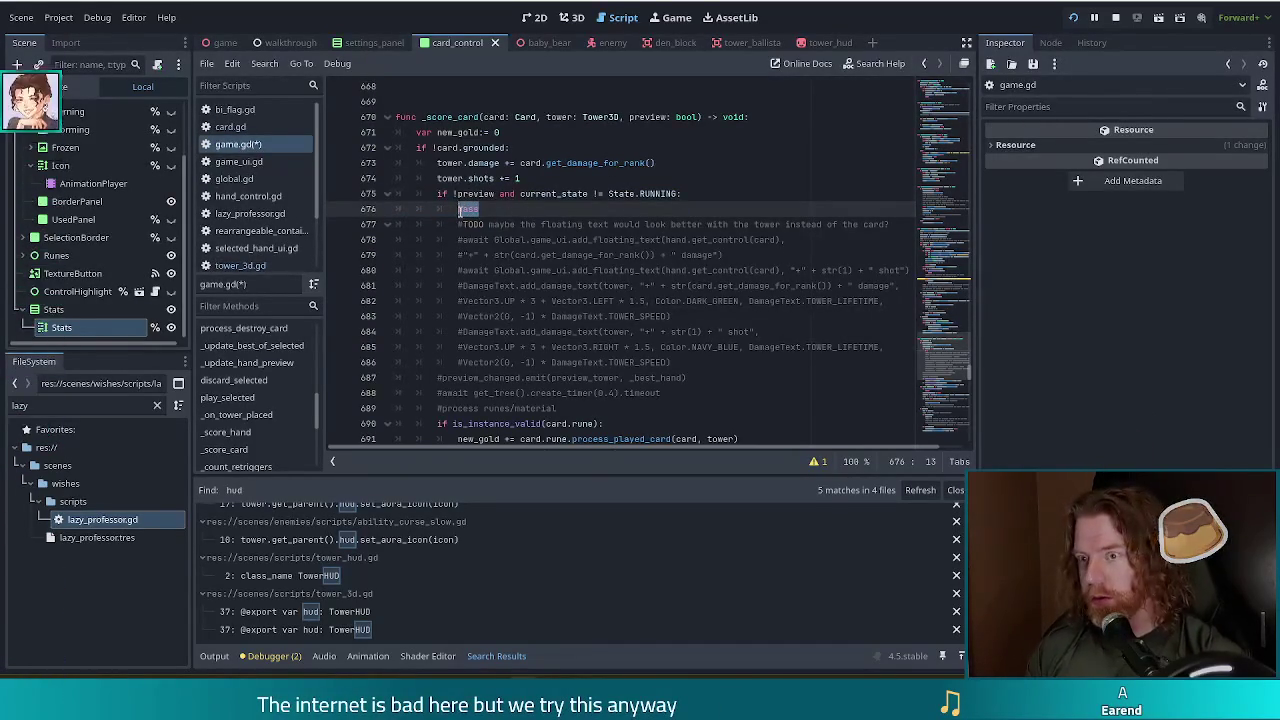
{"action": "type", "text": "get_co"}
{"action": "key", "text": "Return"}
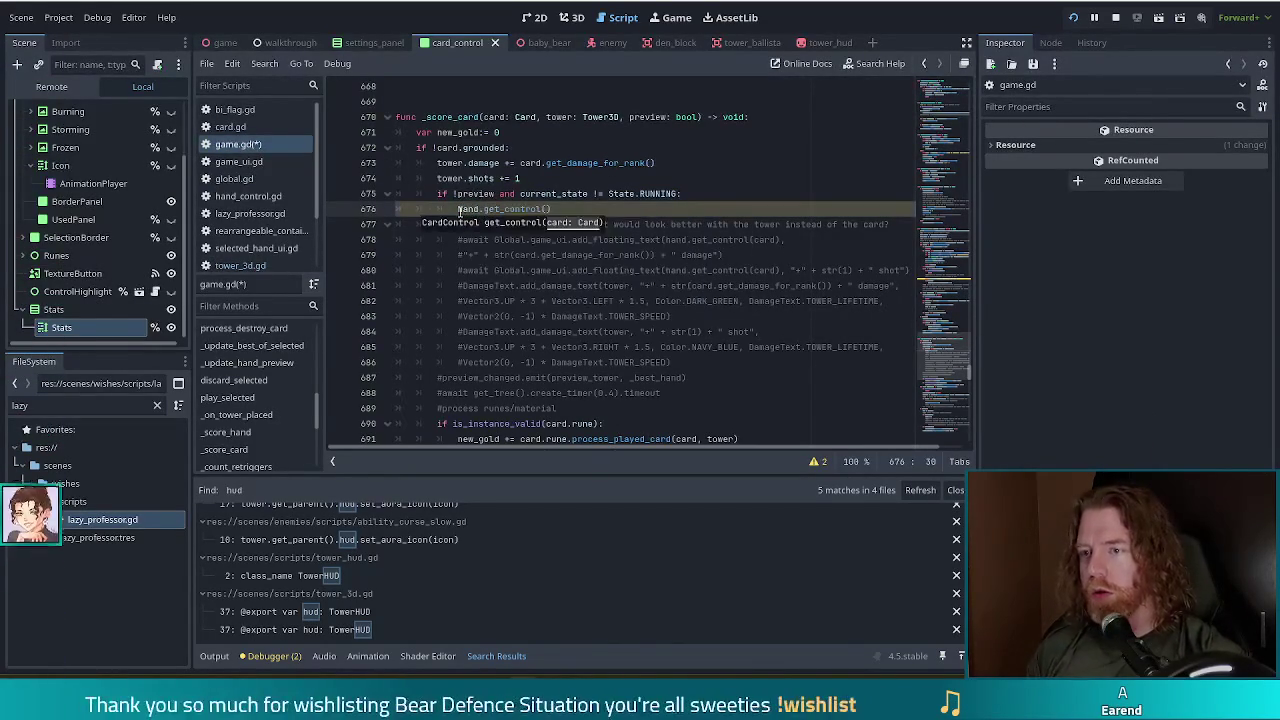
{"action": "type", "text": "card"}
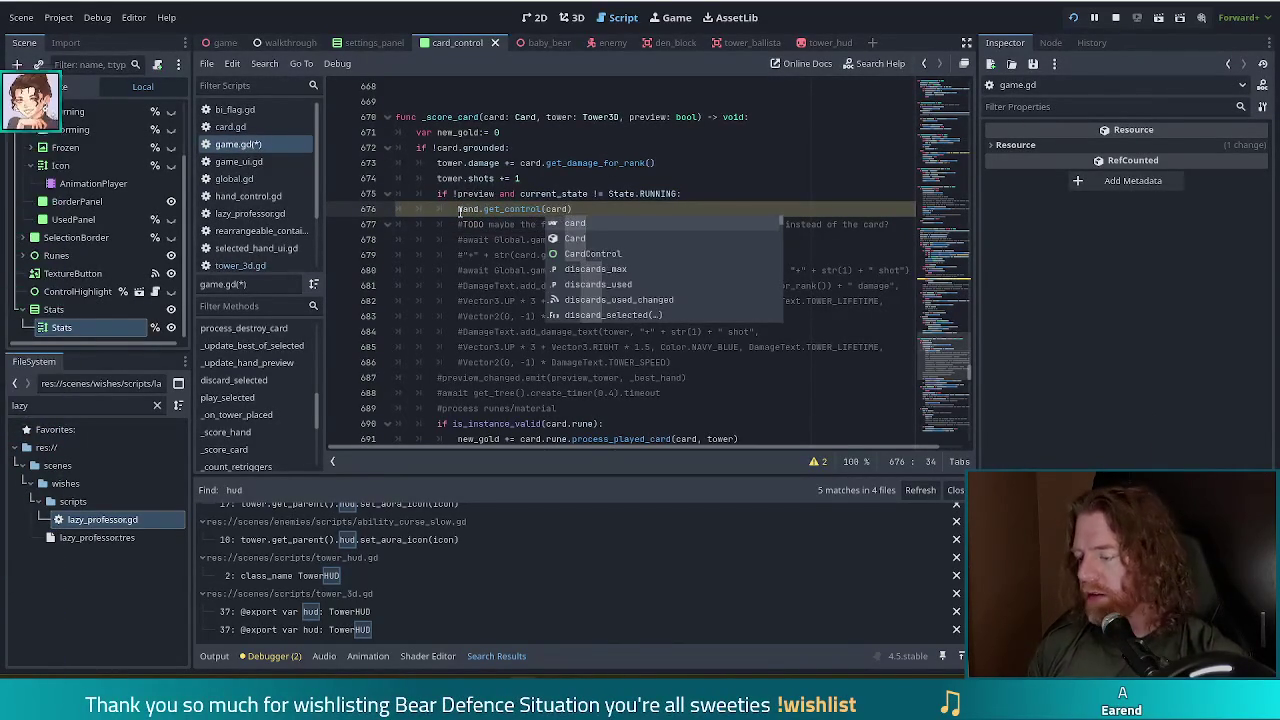
{"action": "left_click", "coordinate": [459, 209]}
{"action": "type", "text": "var control = "}
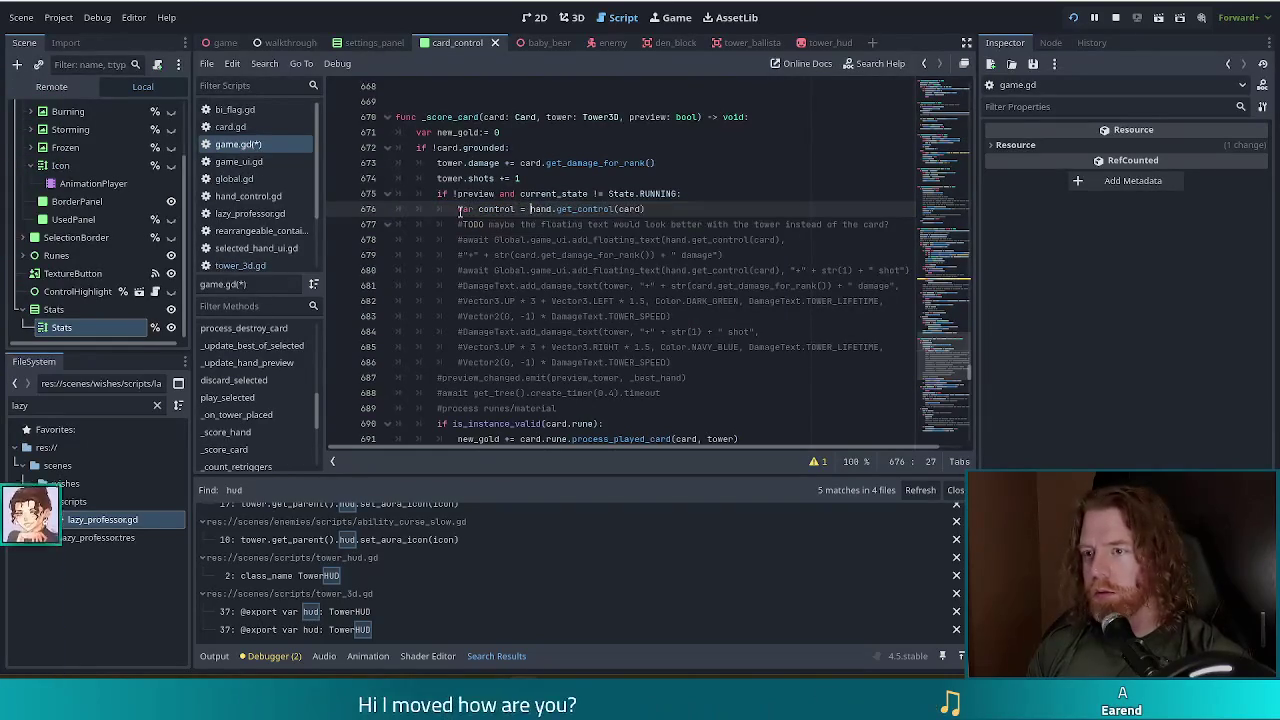
{"action": "type", "text": ":="}
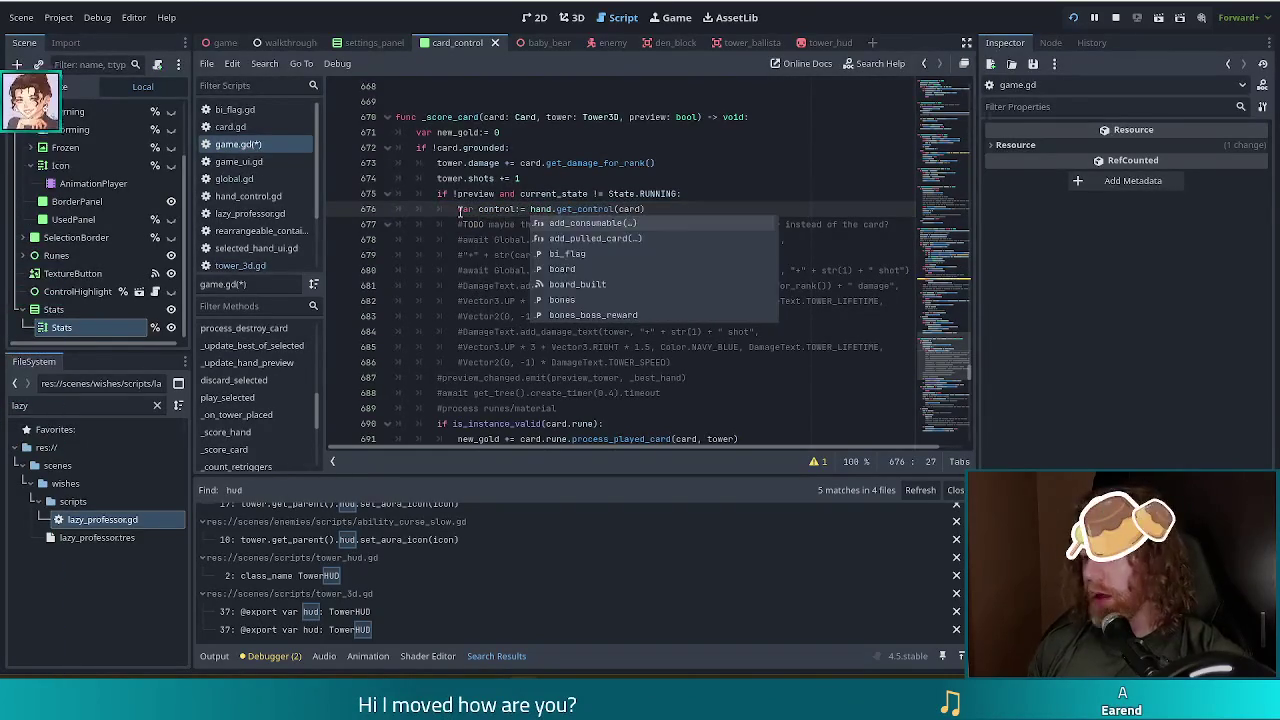
{"action": "key", "text": "End"}
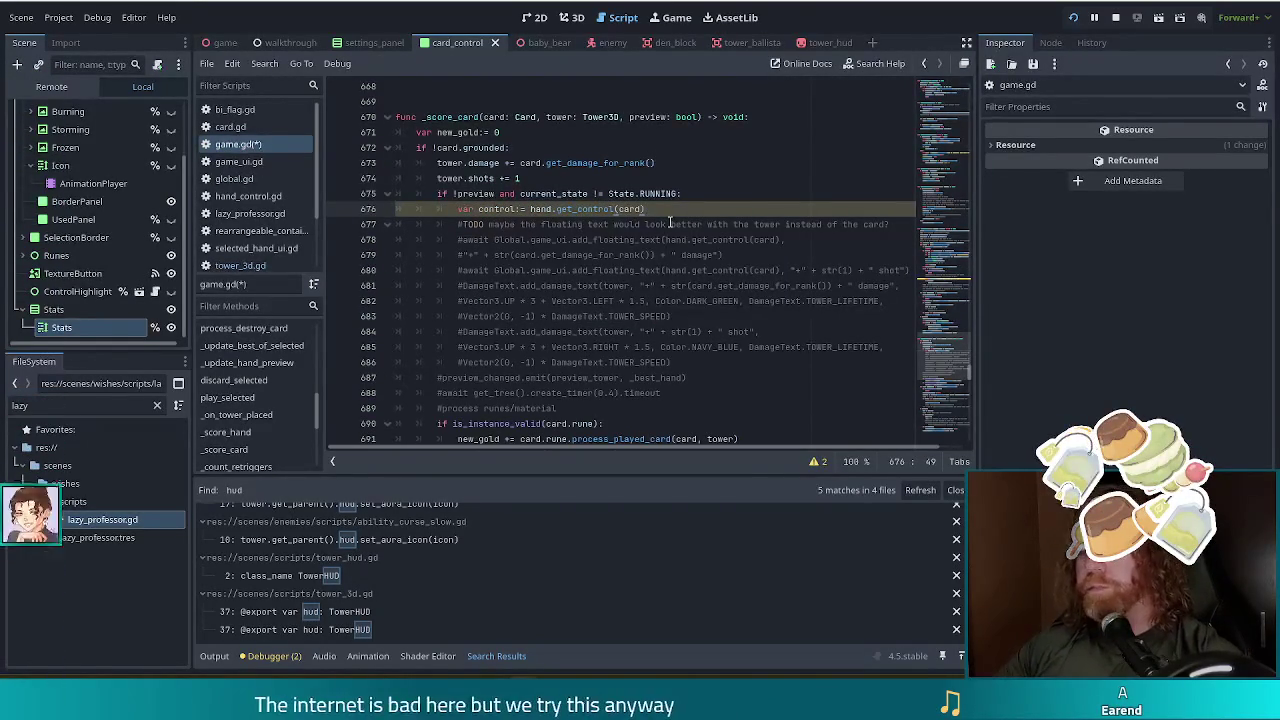
Add await control.show_stats() on the line below the control variable.
{"action": "key", "text": "Return"}
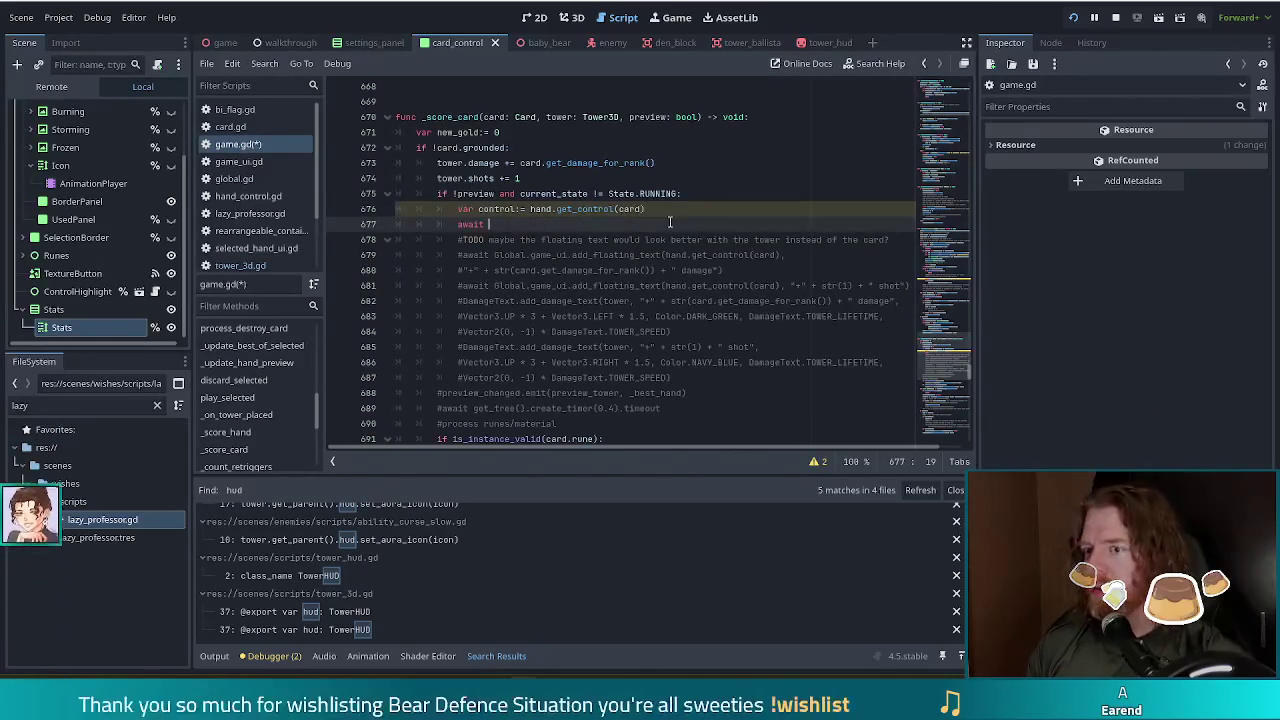
{"action": "type", "text": "await control.show"}
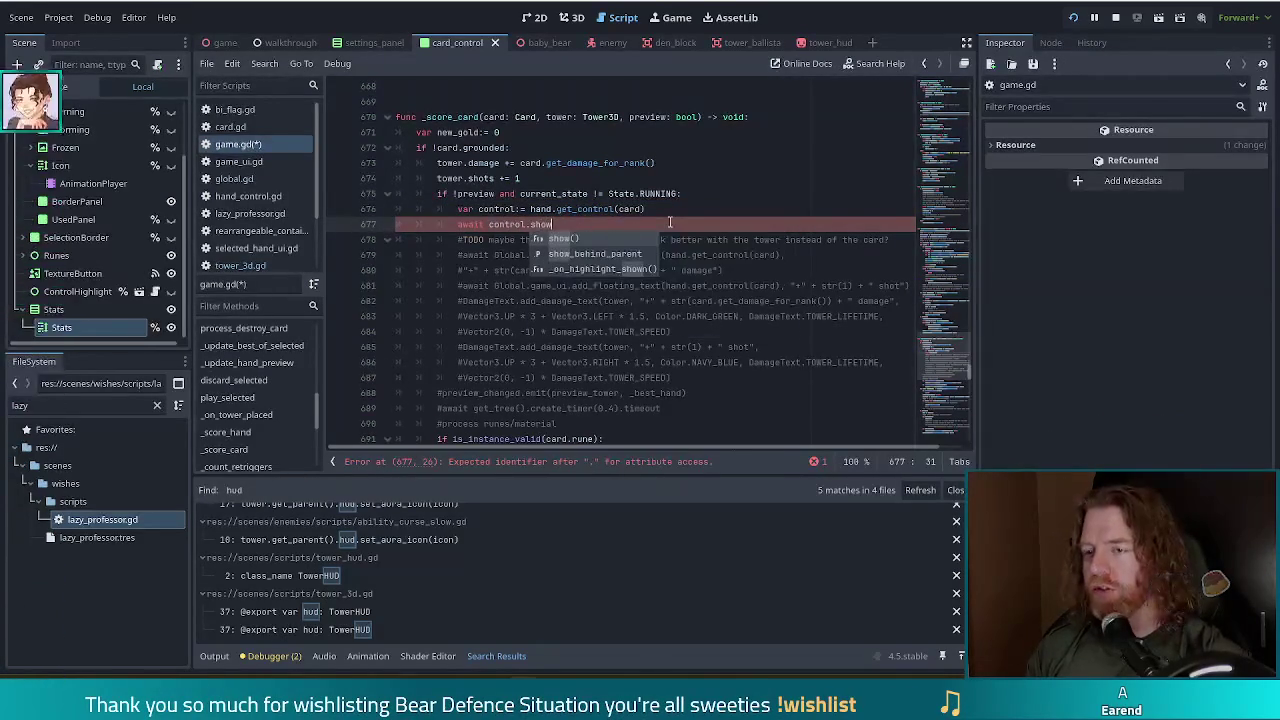
{"action": "type", "text": "_stats()"}
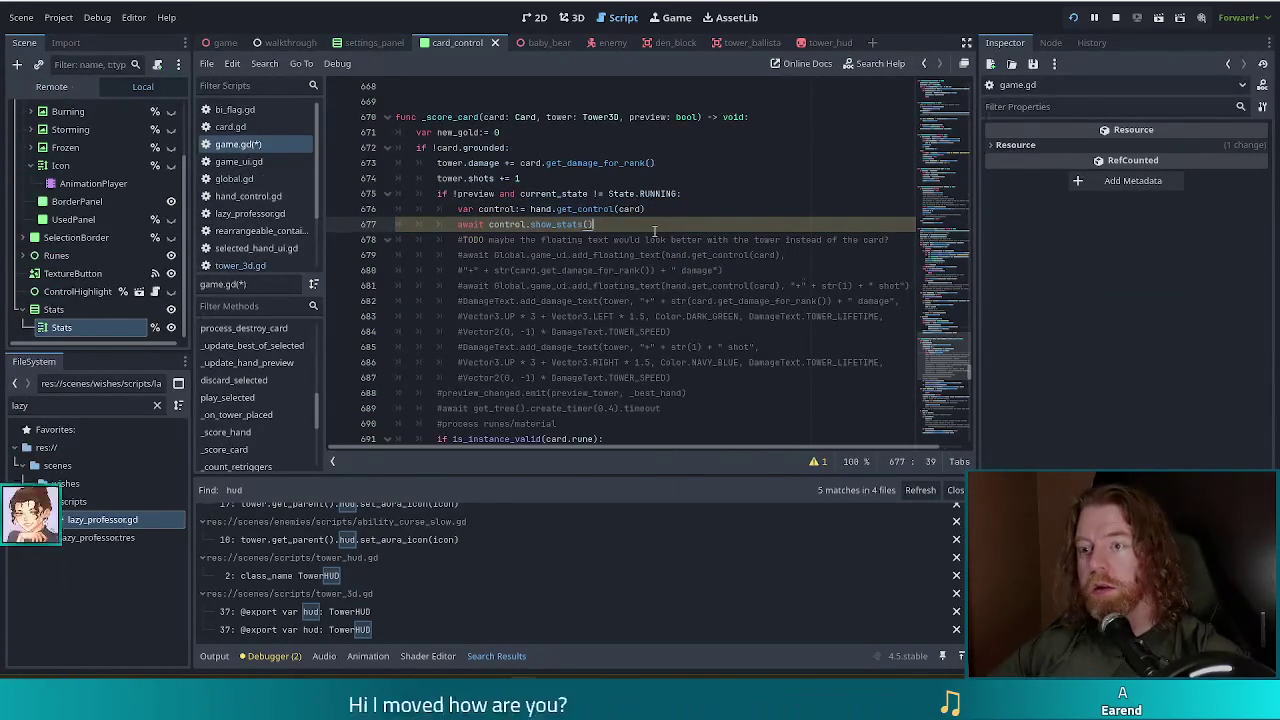
{"action": "left_click", "coordinate": [566, 224]}
{"action": "scroll", "coordinate": [241, 178], "scroll_direction": "down", "scroll_amount": 1}
{"action": "scroll", "coordinate": [241, 178], "scroll_direction": "down", "scroll_amount": 2}
{"action": "left_click", "coordinate": [242, 237]}
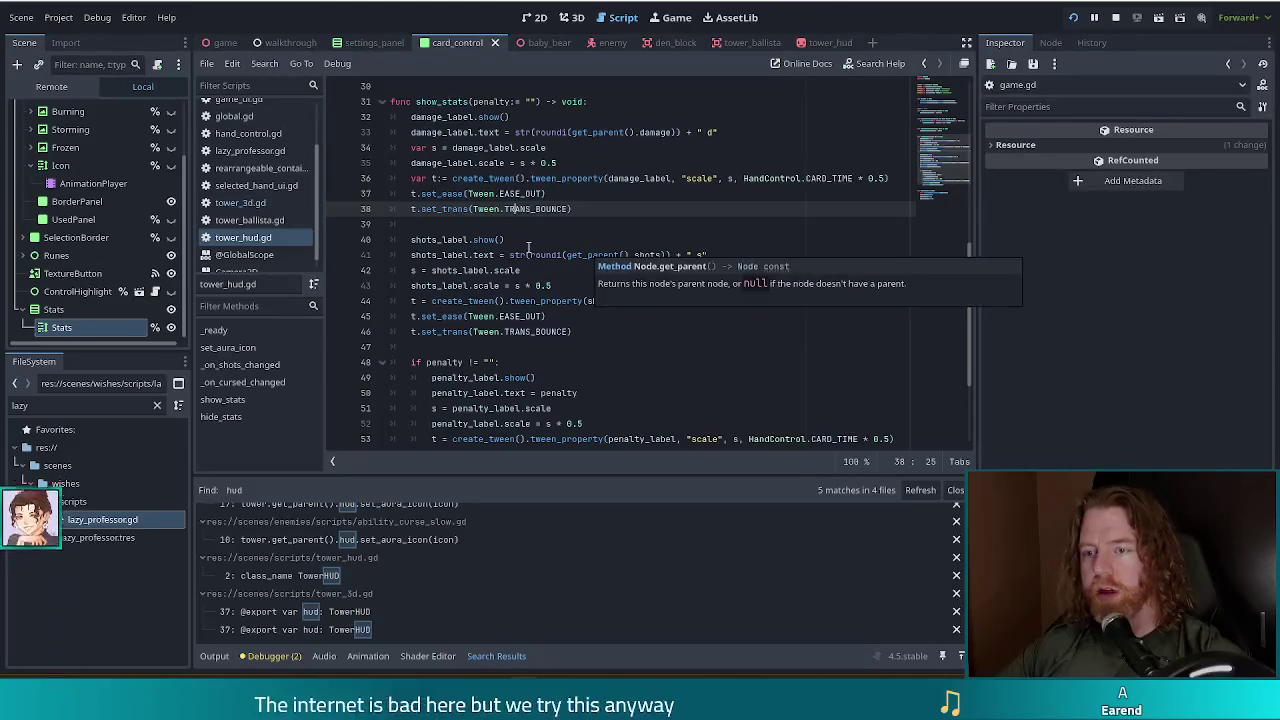
{"action": "scroll", "coordinate": [509, 167], "scroll_direction": "down", "scroll_amount": 4}
{"action": "scroll", "coordinate": [507, 170], "scroll_direction": "up", "scroll_amount": 3}
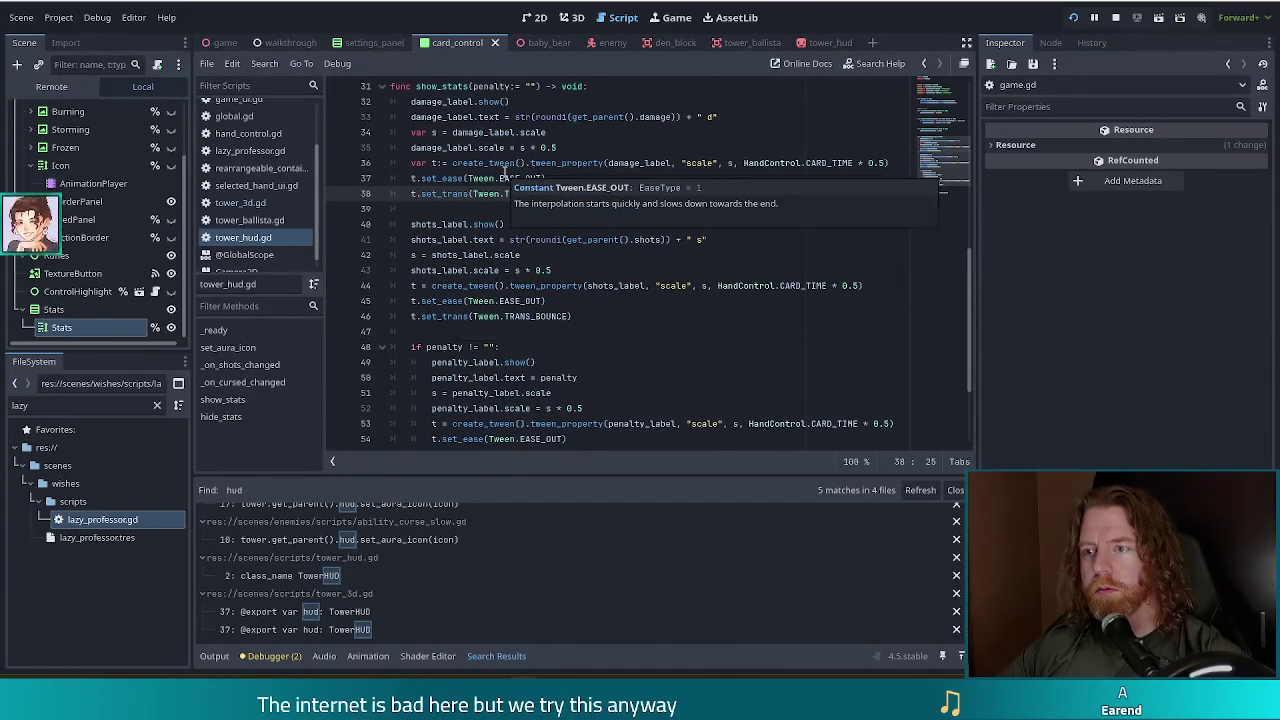
{"action": "left_click", "coordinate": [694, 131]}
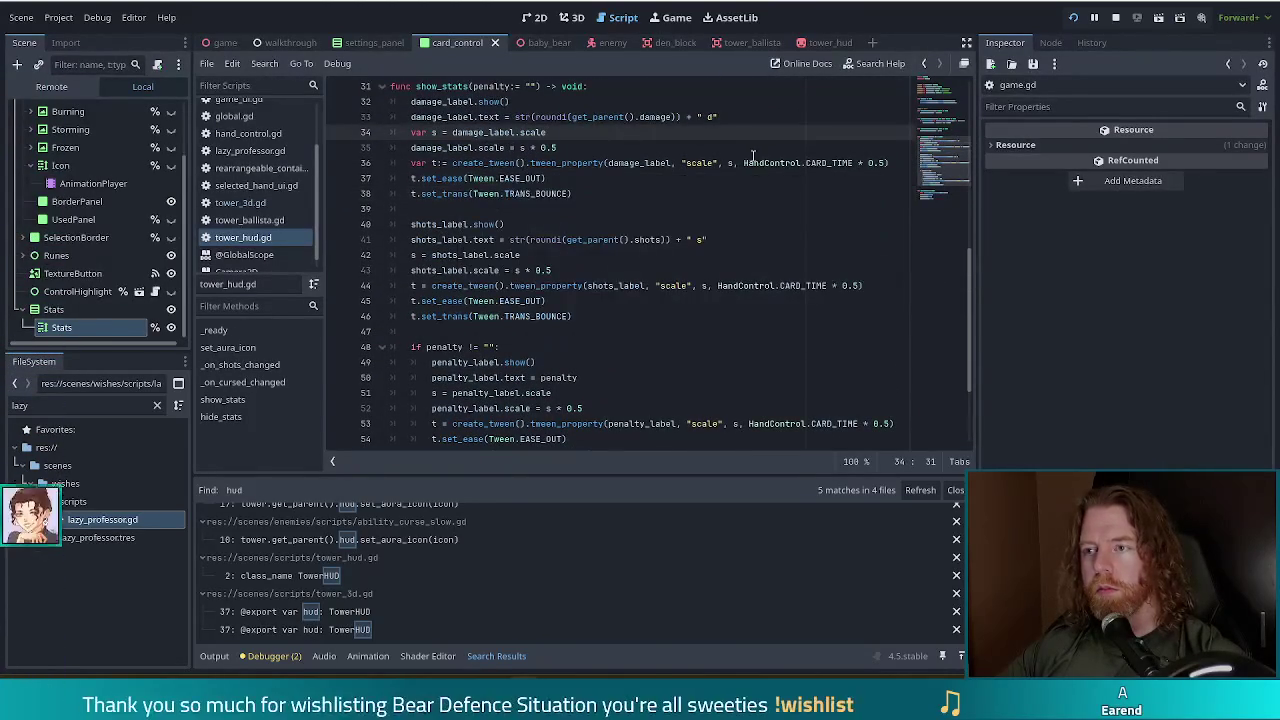
{"action": "scroll", "coordinate": [746, 155], "scroll_direction": "up", "scroll_amount": 3}
{"action": "scroll", "coordinate": [746, 155], "scroll_direction": "up", "scroll_amount": 1}
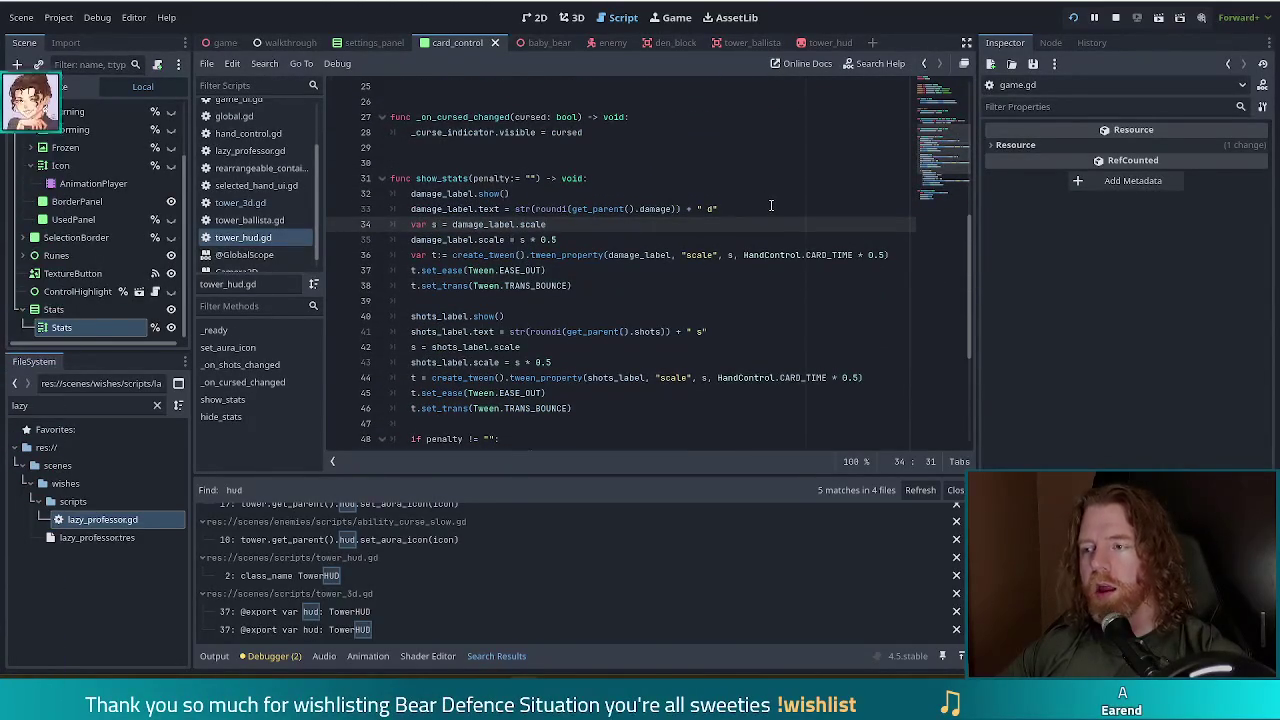
{"action": "left_click", "coordinate": [620, 240]}
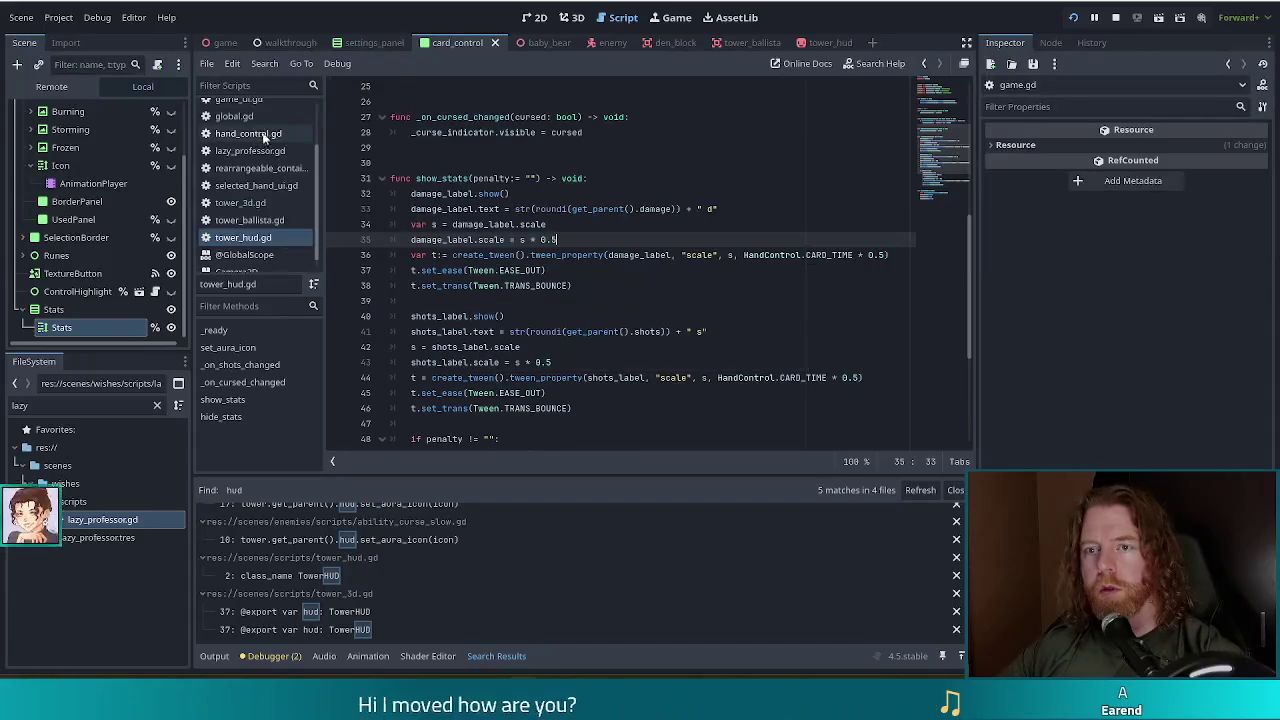
{"action": "scroll", "coordinate": [262, 150], "scroll_direction": "up", "scroll_amount": 2}
{"action": "scroll", "coordinate": [264, 137], "scroll_direction": "up", "scroll_amount": 1}
{"action": "left_click", "coordinate": [40, 405]}
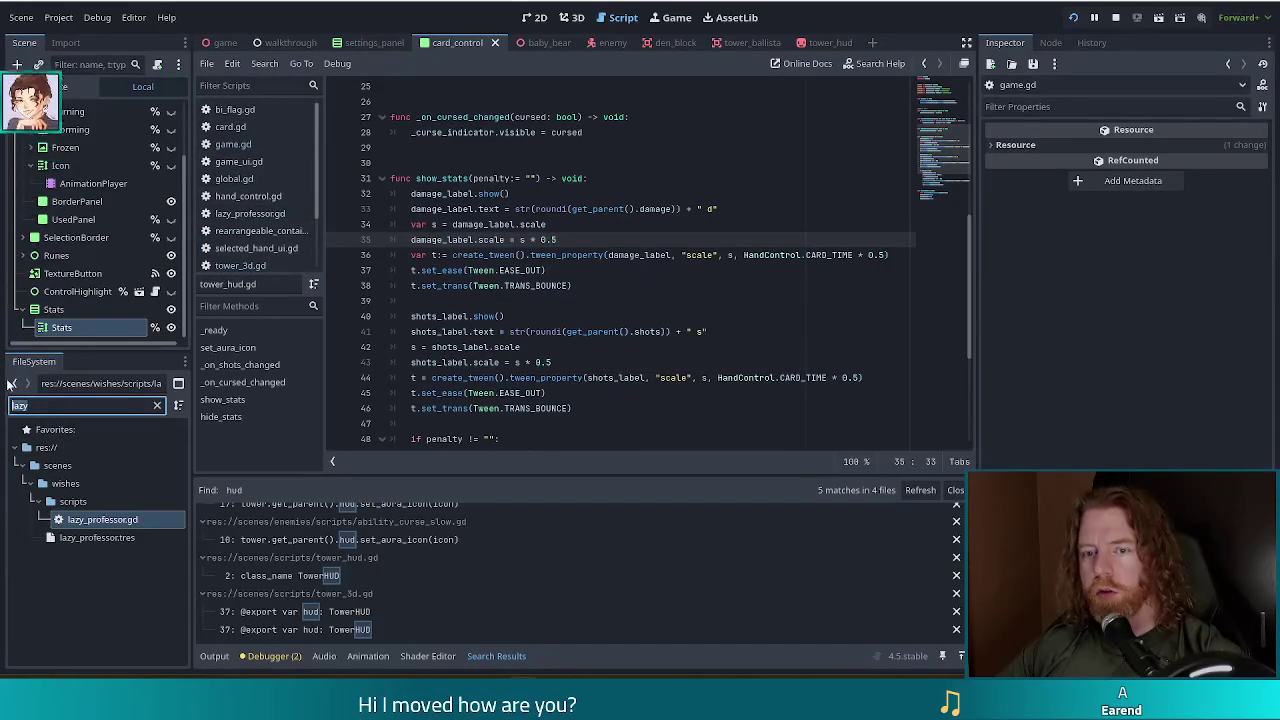
Filter FileSystem for card_control, open card_control.gd and go to line 86's control_highlight connection.
{"action": "type", "text": "card_control"}
{"action": "double_click", "coordinate": [90, 501]}
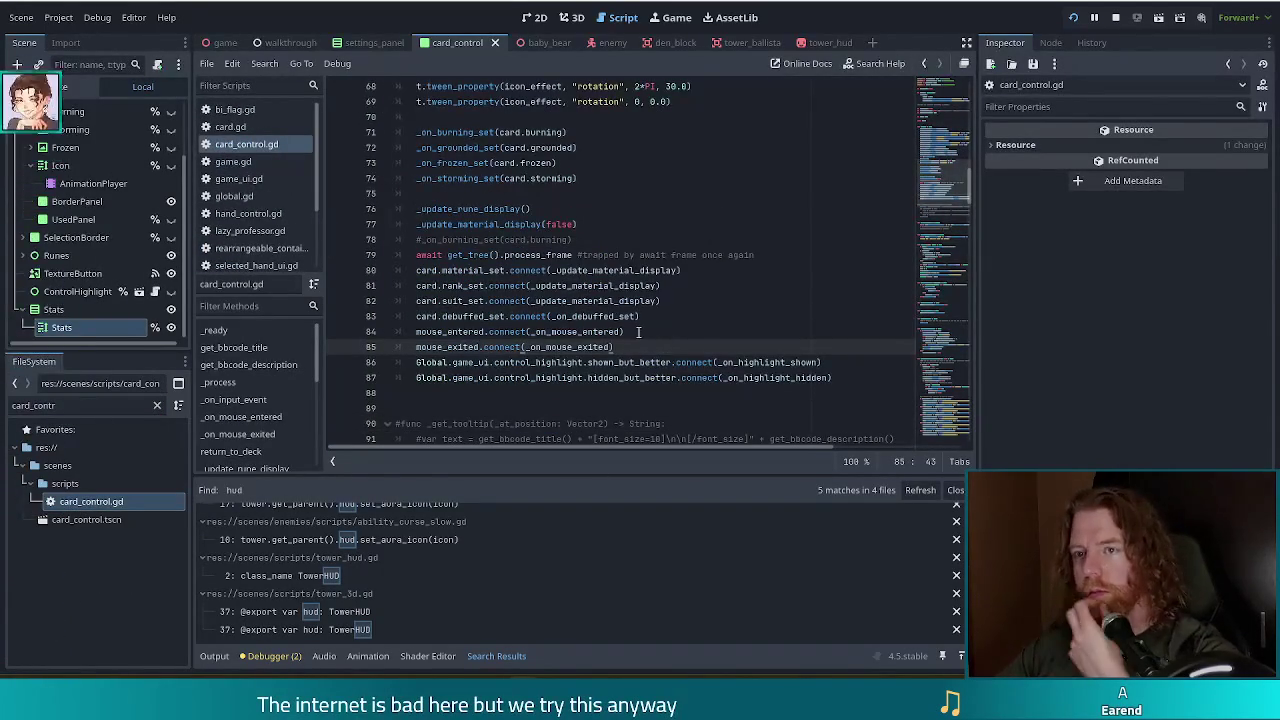
{"action": "left_click", "coordinate": [561, 362]}
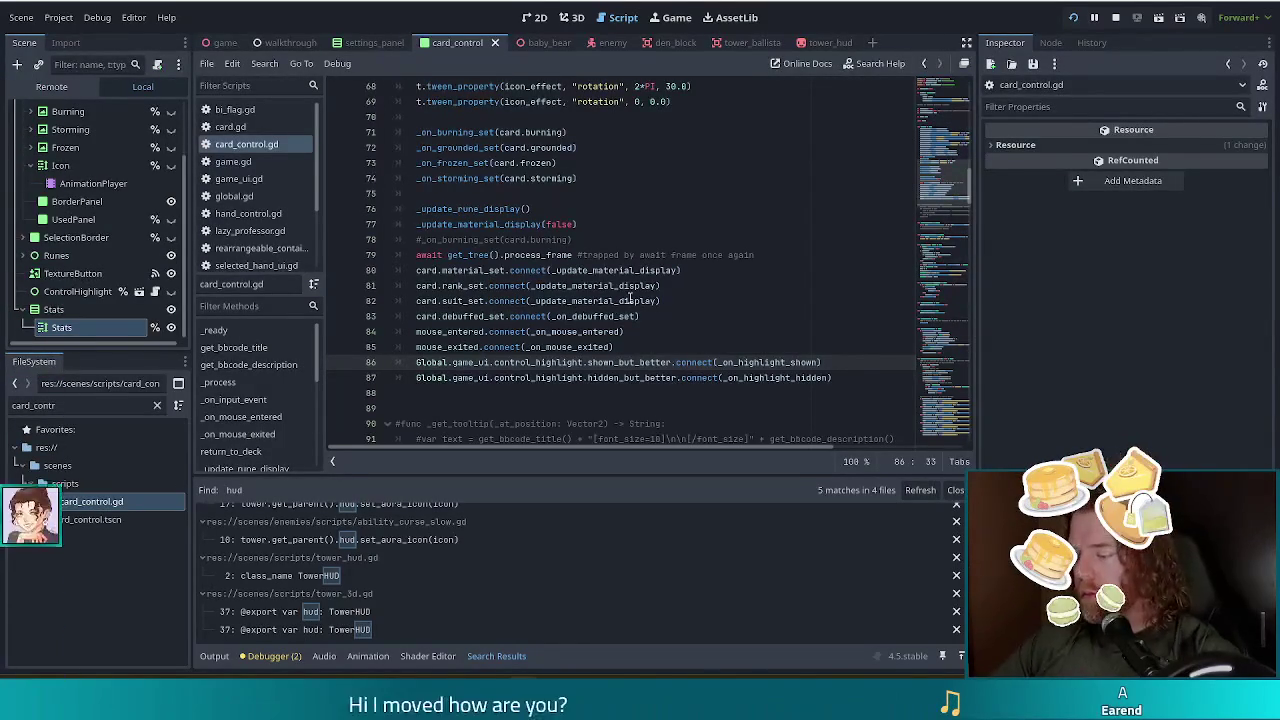
{"action": "mouse_move", "coordinate": [631, 300]}
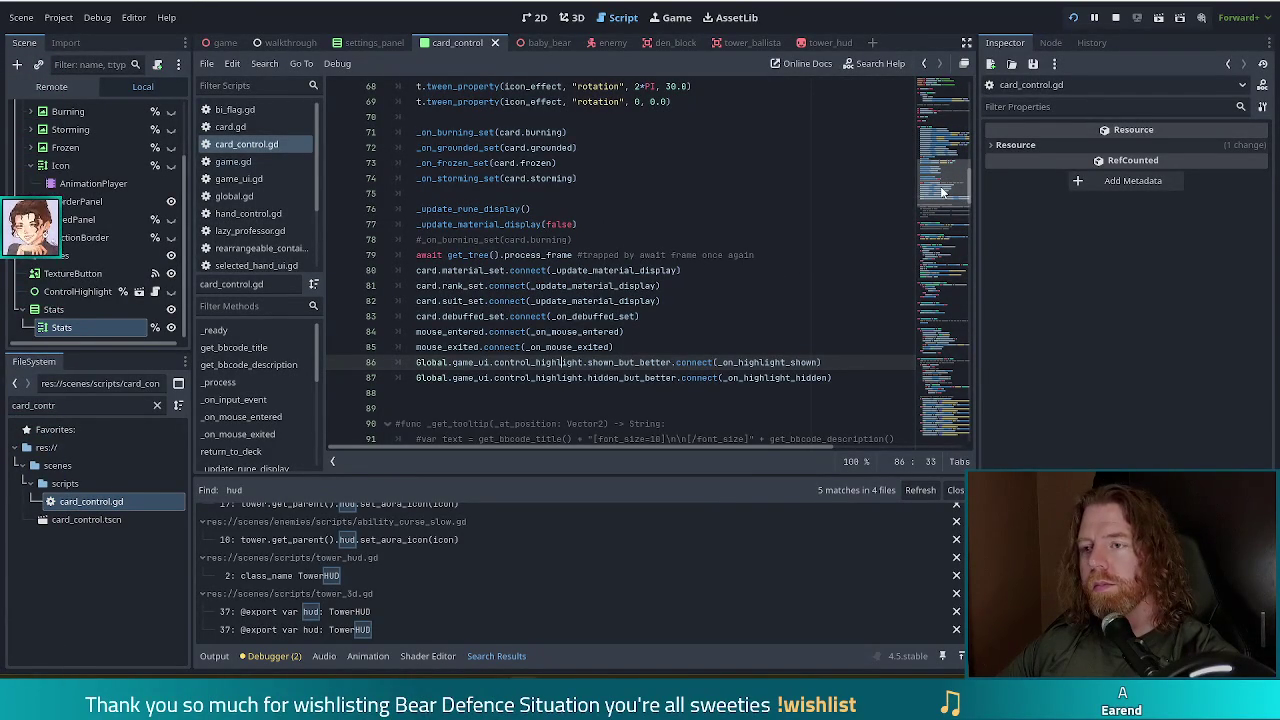
{"action": "left_click", "coordinate": [824, 360]}
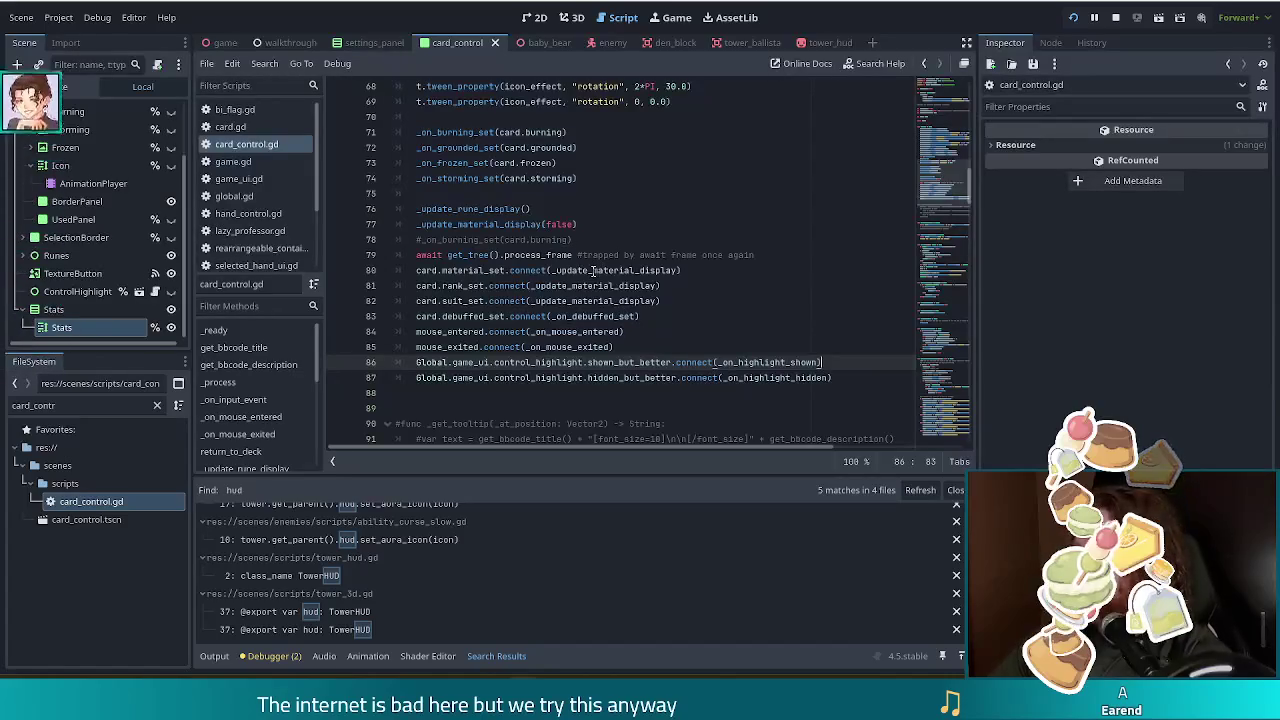
Inspect the suit_set, mouse_entered and highlight connections, then move to the script's final function.
{"action": "mouse_move", "coordinate": [590, 280]}
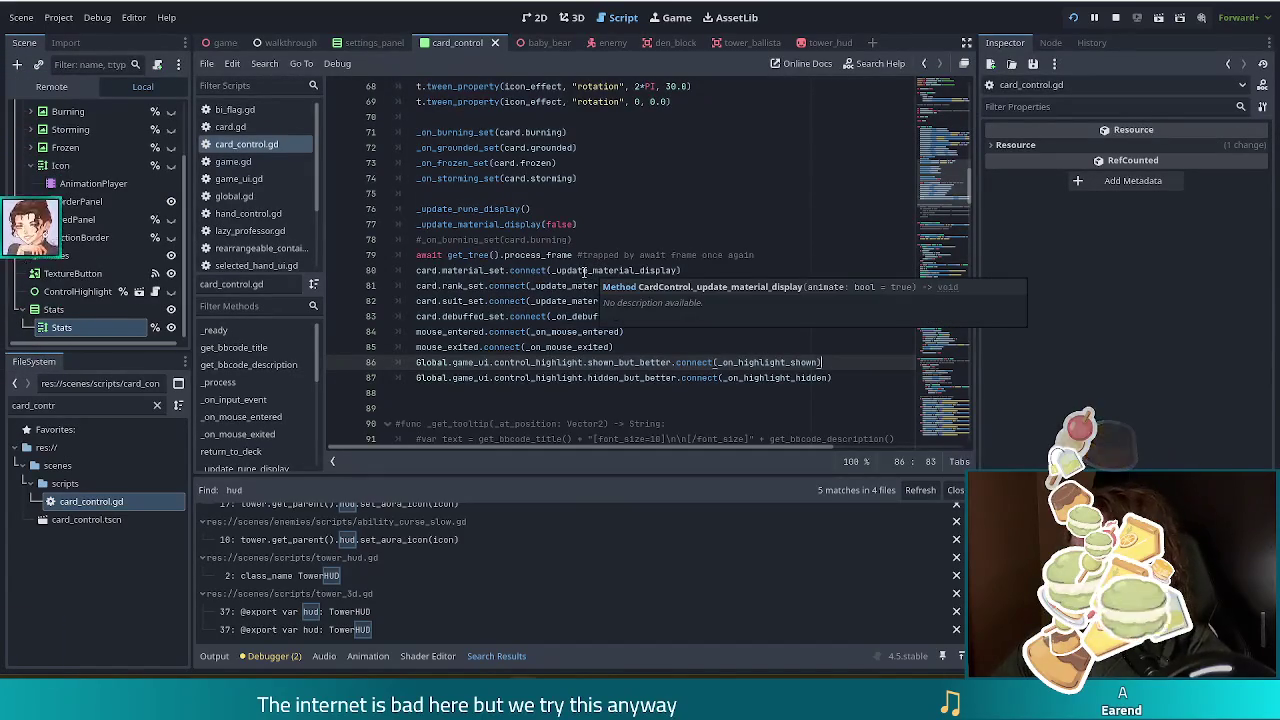
{"action": "mouse_move", "coordinate": [537, 318]}
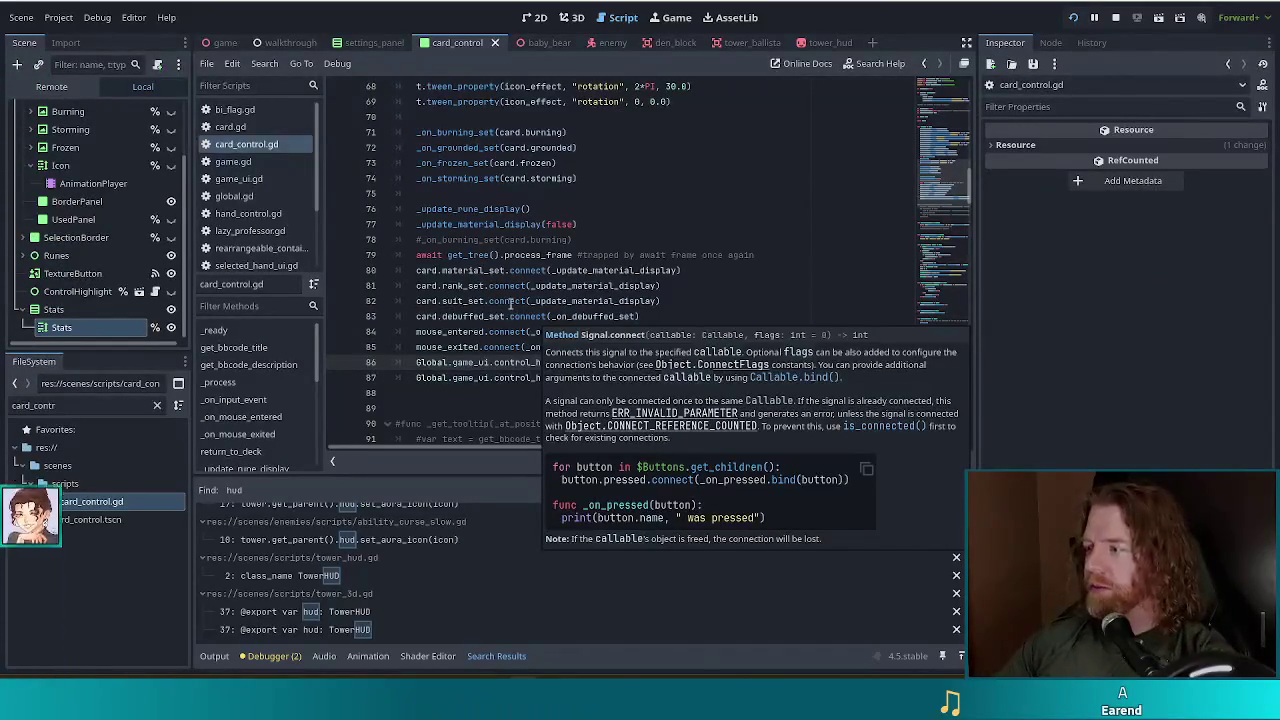
{"action": "mouse_move", "coordinate": [581, 342]}
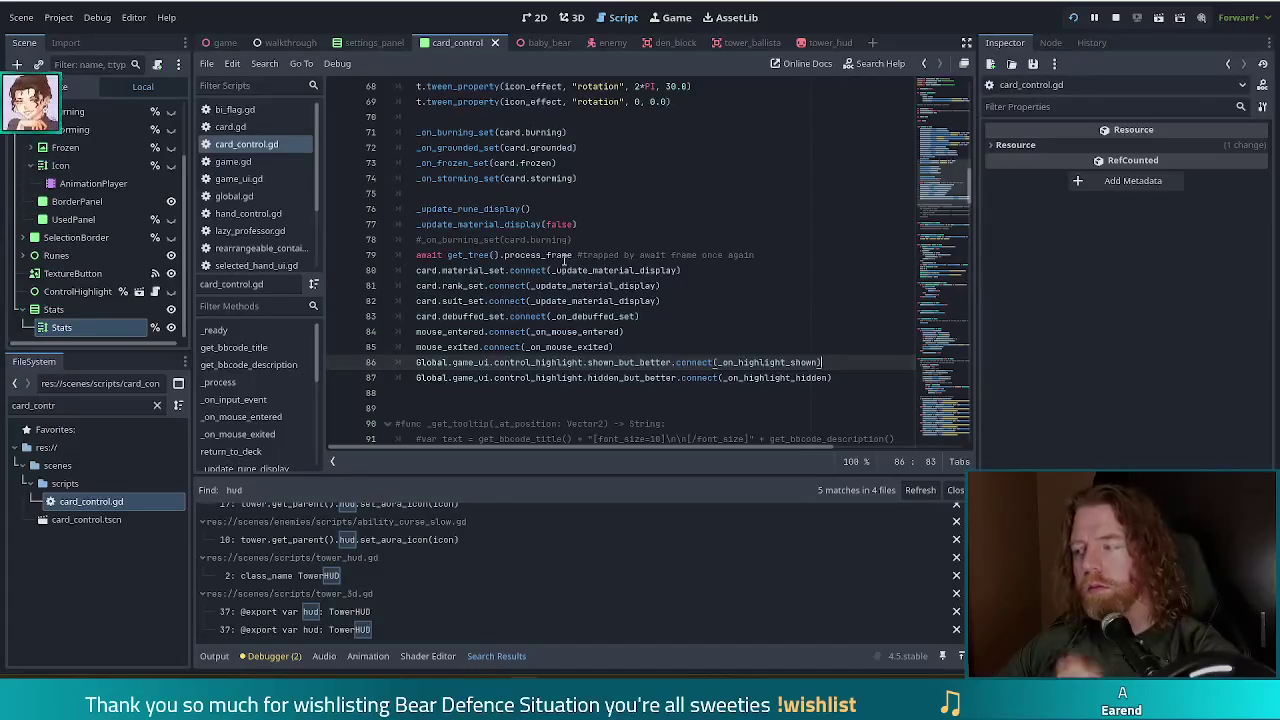
{"action": "left_click", "coordinate": [520, 331]}
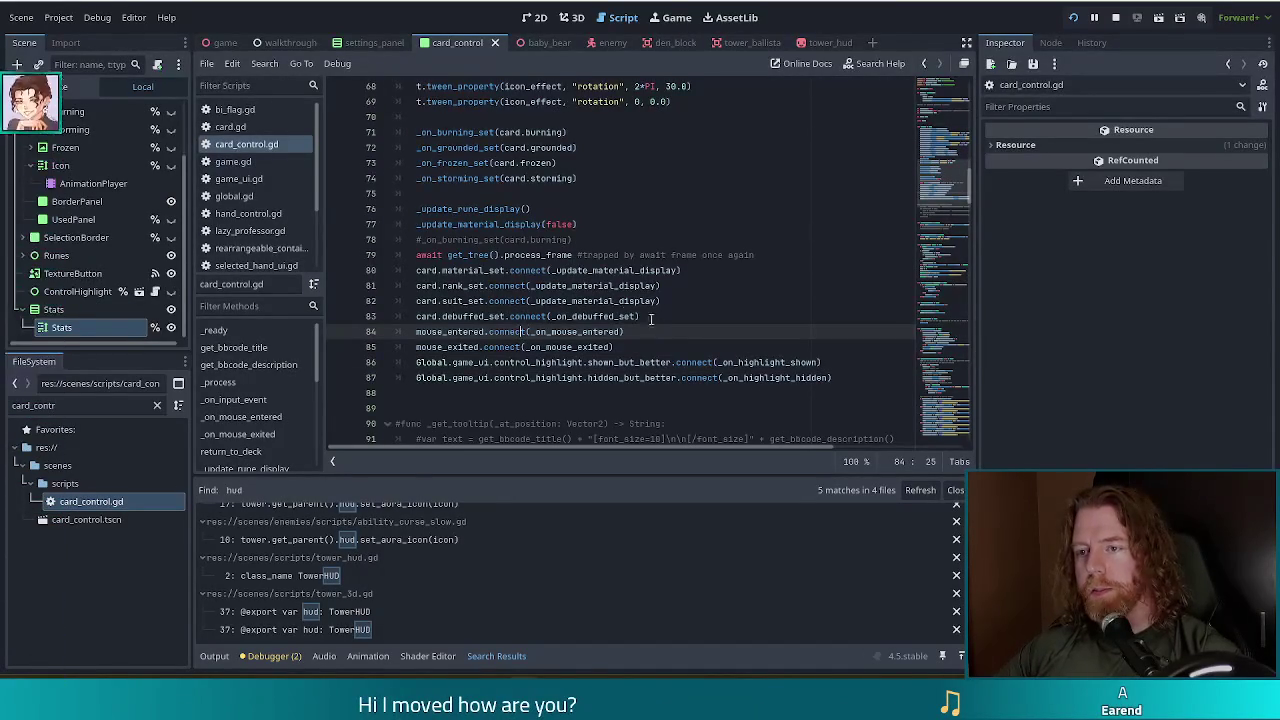
{"action": "left_click", "coordinate": [573, 301]}
{"action": "left_click_drag", "start_coordinate": [943, 168], "coordinate": [942, 427]}
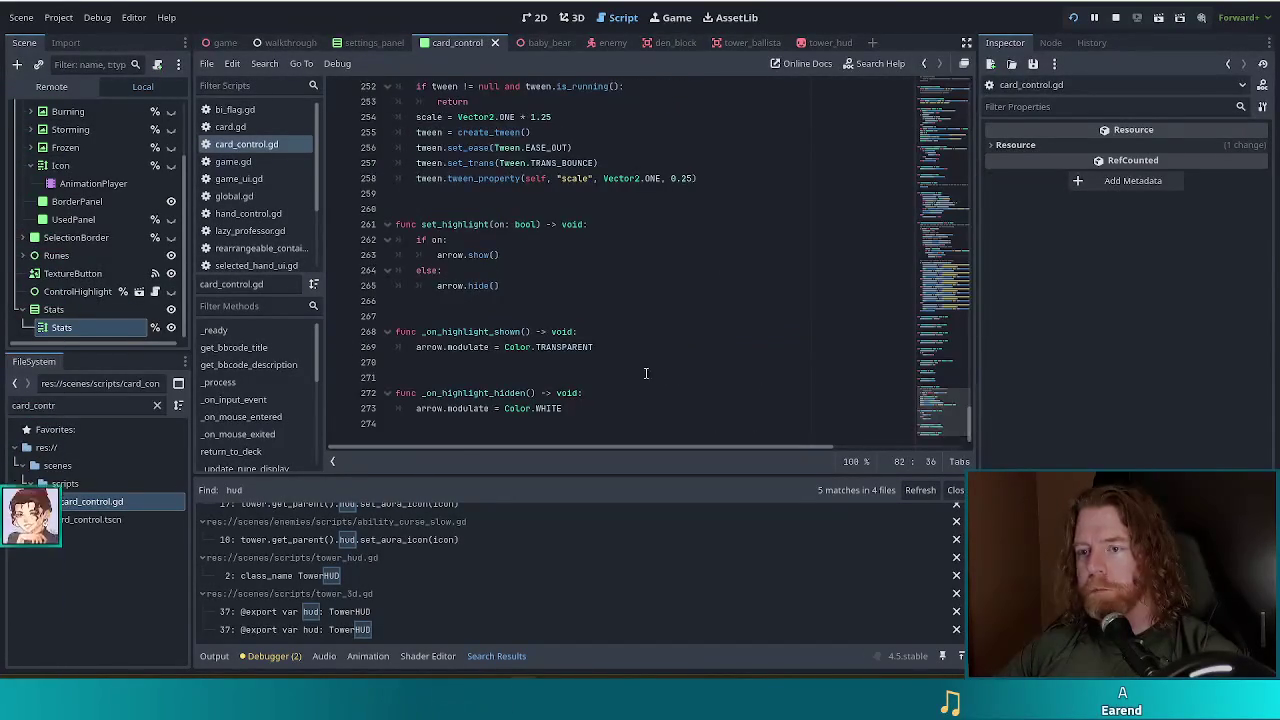
{"action": "left_click", "coordinate": [597, 410]}
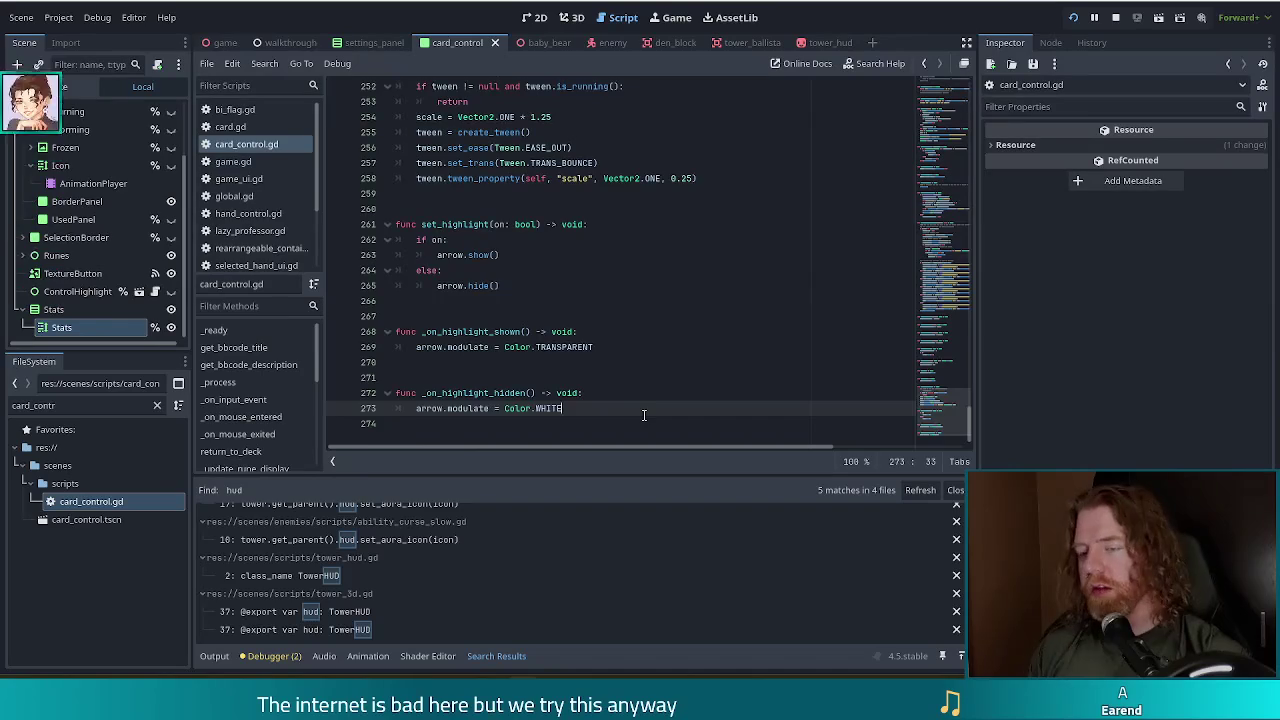
Declare func show_stats() after line 273 of card_control.gd, then go back to tower_hud.gd.
{"action": "key", "text": "Return"}
{"action": "key", "text": "BackSpace"}
{"action": "key", "text": "Return"}
{"action": "key", "text": "Return"}
{"action": "type", "text": "func show_("}
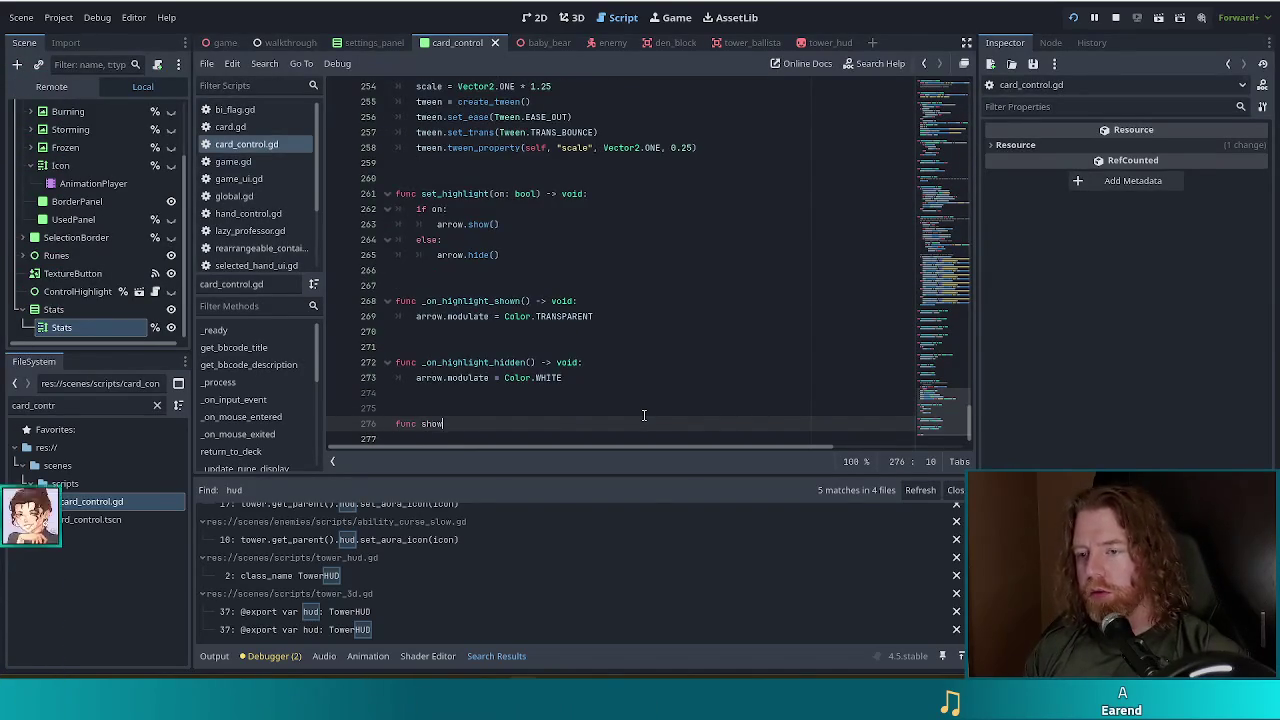
{"action": "key", "text": "BackSpace"}
{"action": "type", "text": "stats()"}
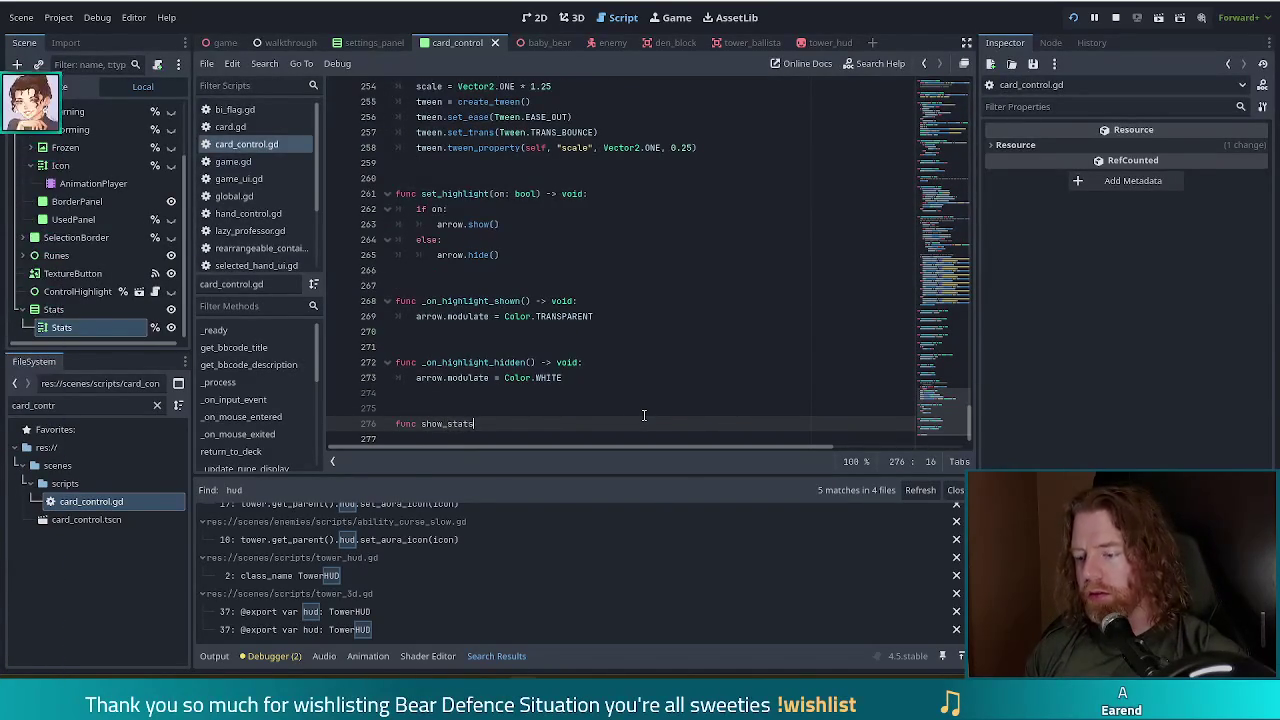
{"action": "scroll", "coordinate": [241, 179], "scroll_direction": "down", "scroll_amount": 3}
{"action": "left_click", "coordinate": [243, 226]}
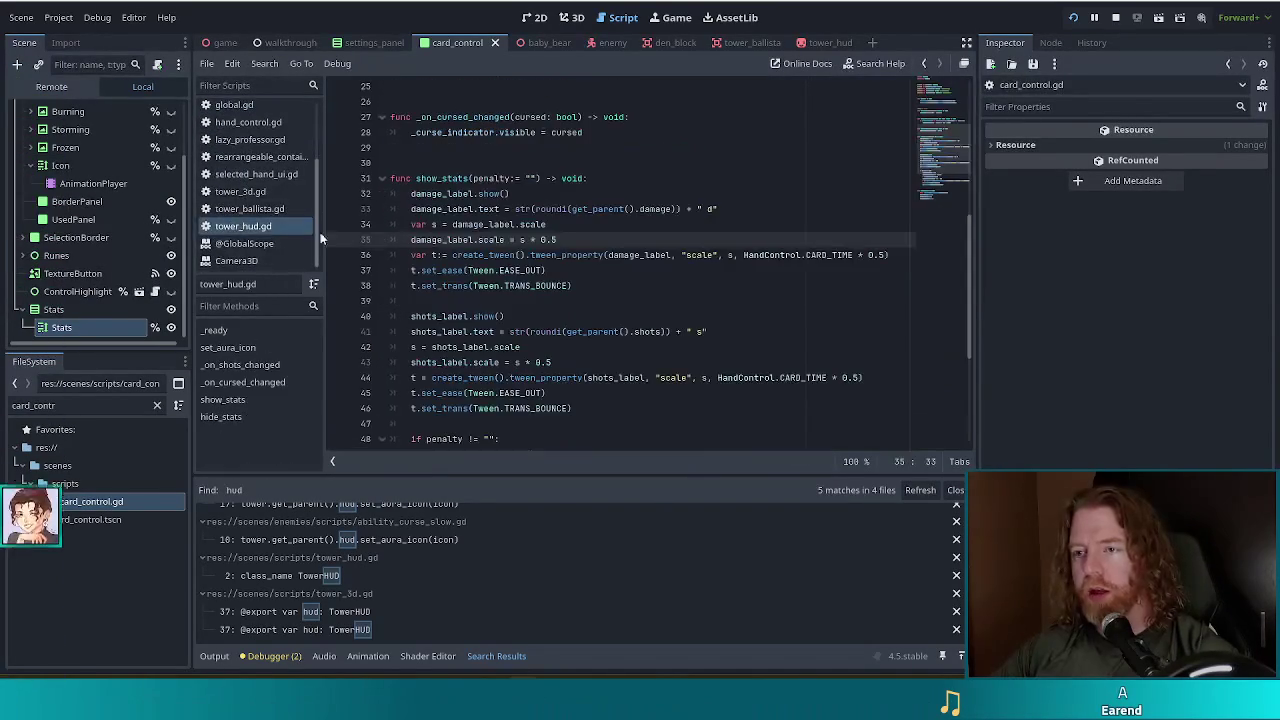